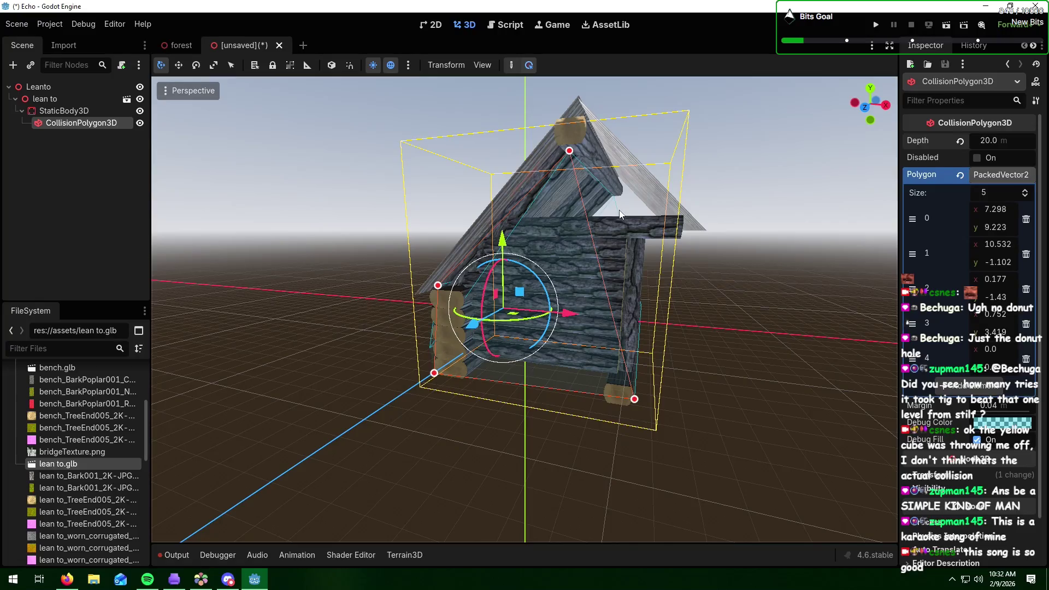
# - Drag the collision polygon's corner points to the right eave and the roof peak
pyautogui.moveTo(435, 377); pyautogui.dragTo(454, 376)
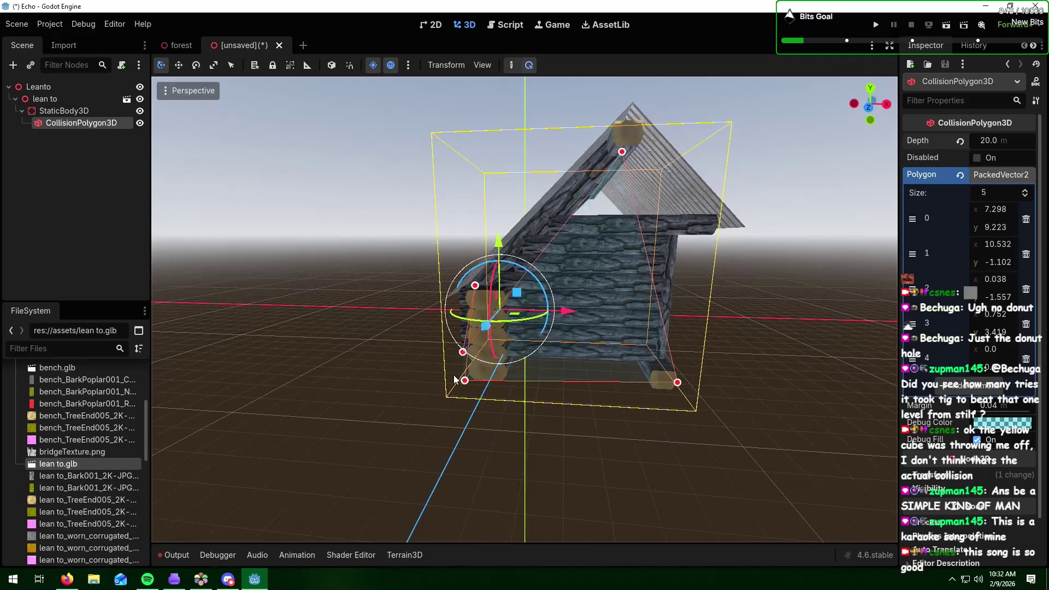
pyautogui.moveTo(622, 151)
pyautogui.mouseDown()
pyautogui.moveTo(662, 199)
pyautogui.moveTo(713, 218)
pyautogui.mouseUp()
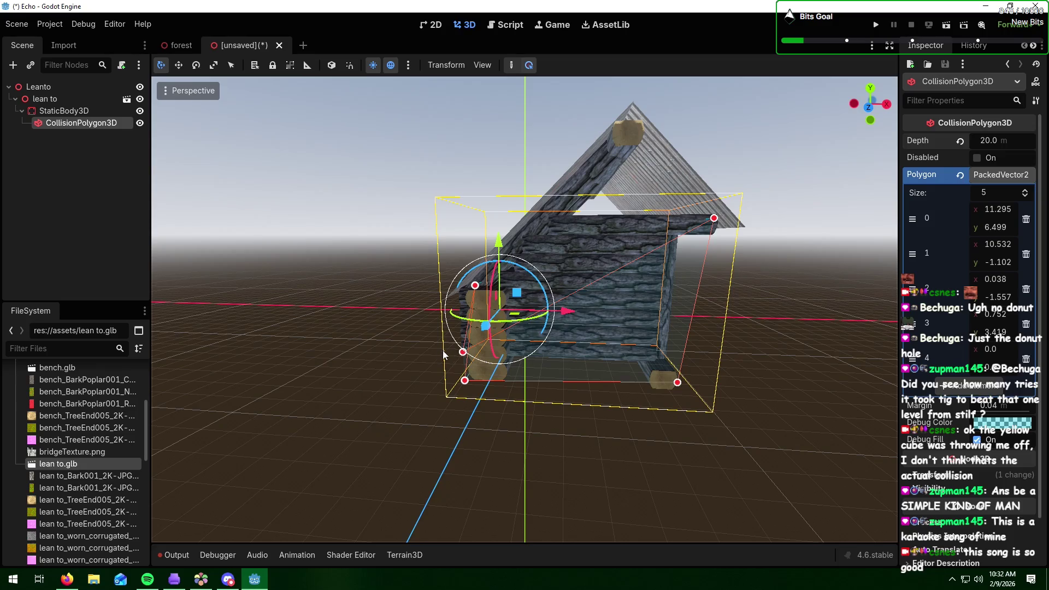
pyautogui.moveTo(462, 352)
pyautogui.mouseDown()
pyautogui.moveTo(617, 223)
pyautogui.moveTo(629, 120)
pyautogui.mouseUp()
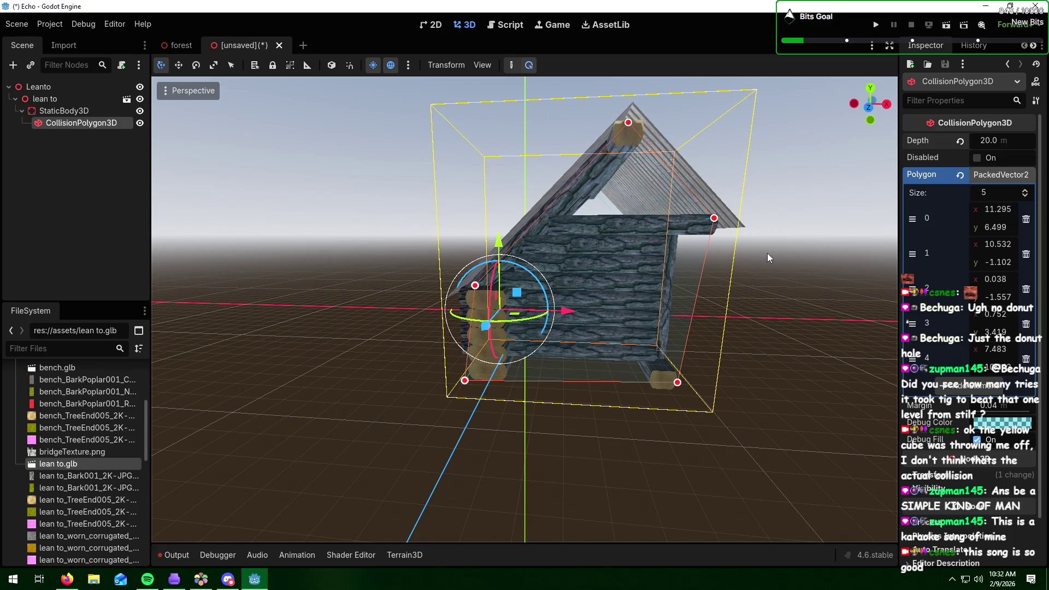
# - Orbit to front and underside views to check the reshaped collision polygon
pyautogui.moveTo(767, 253)
pyautogui.mouseDown()
pyautogui.moveTo(706, 261)
pyautogui.moveTo(595, 243)
pyautogui.mouseUp()
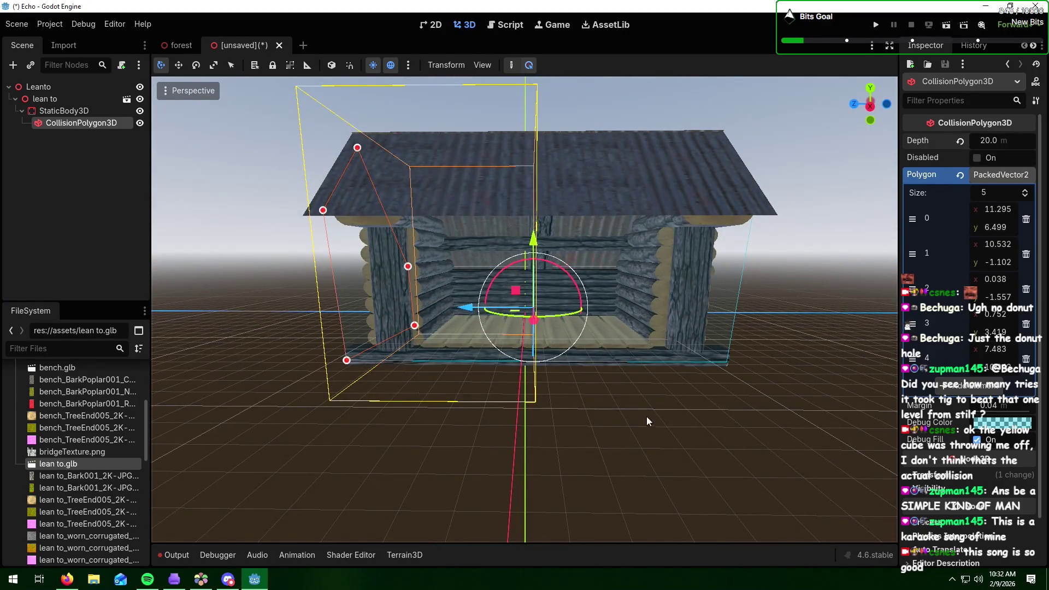
pyautogui.moveTo(647, 416)
pyautogui.mouseDown()
pyautogui.moveTo(575, 337)
pyautogui.moveTo(604, 388)
pyautogui.moveTo(689, 375)
pyautogui.moveTo(818, 403)
pyautogui.moveTo(773, 388)
pyautogui.moveTo(824, 378)
pyautogui.moveTo(672, 385)
pyautogui.mouseUp()
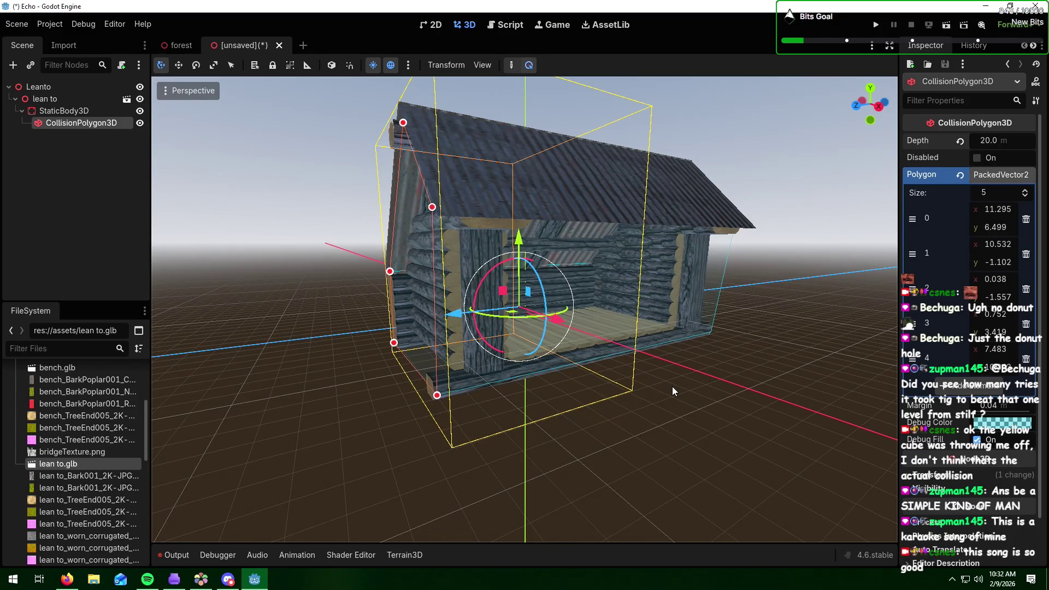
pyautogui.hotkey('alt', 'Tab')
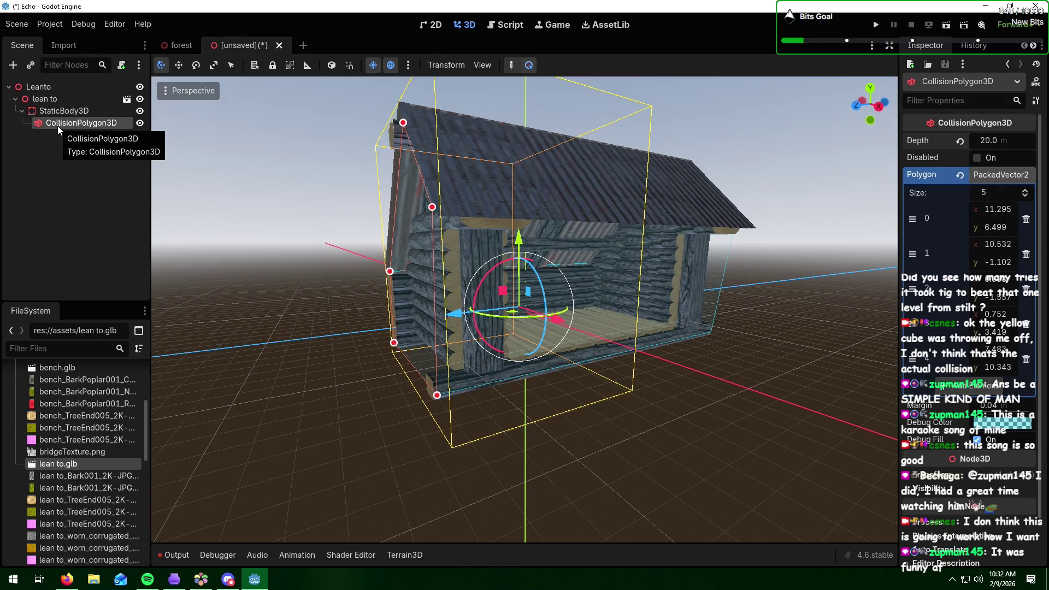
# - Delete the CollisionPolygon3D and add a CollisionShape3D child under StaticBody3D
pyautogui.press('Delete')
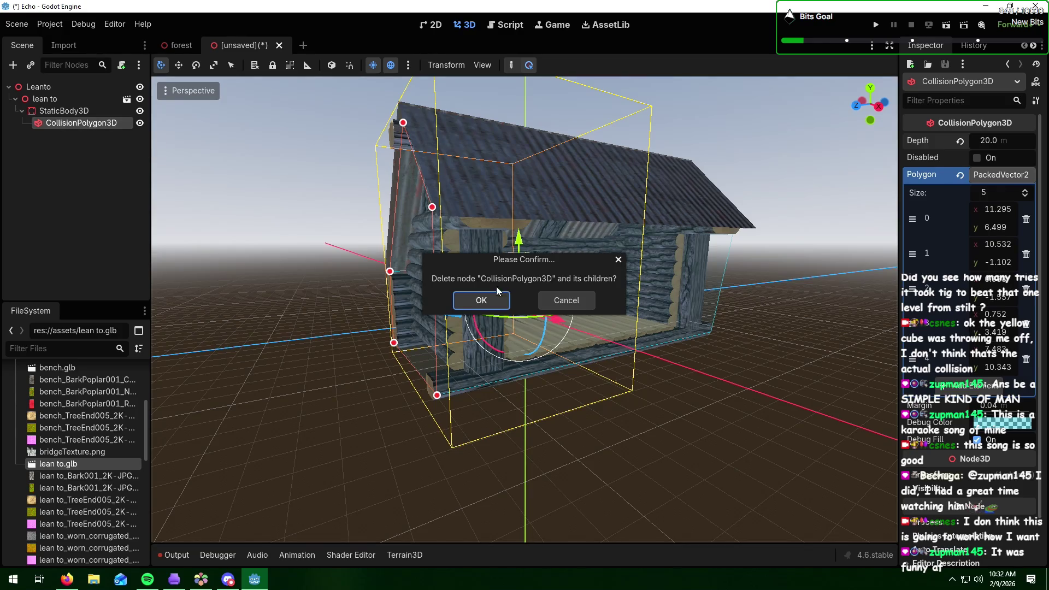
pyautogui.click(480, 300)
pyautogui.click(77, 112)
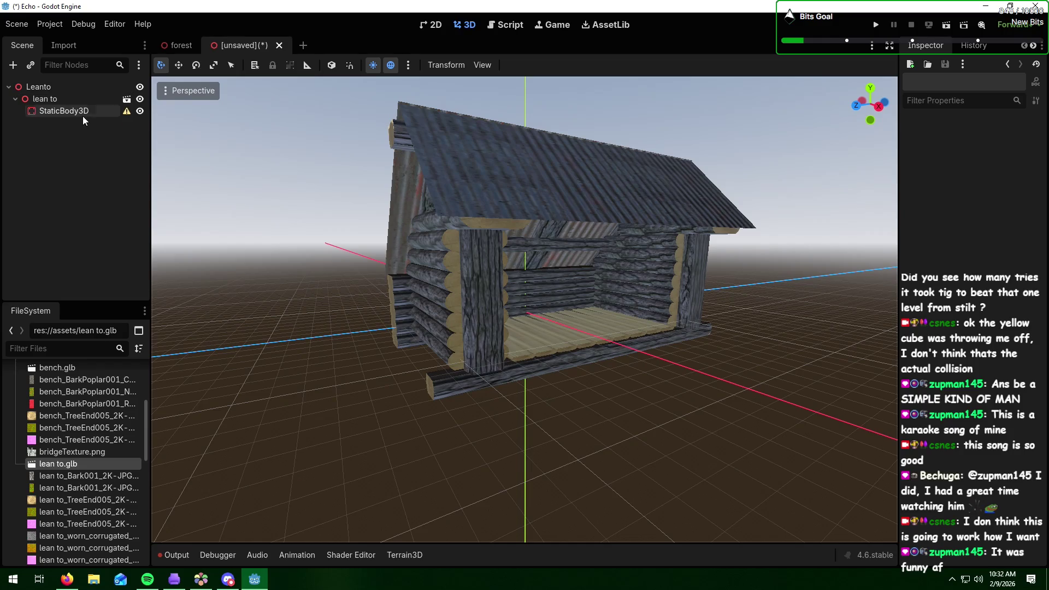
pyautogui.click(13, 64)
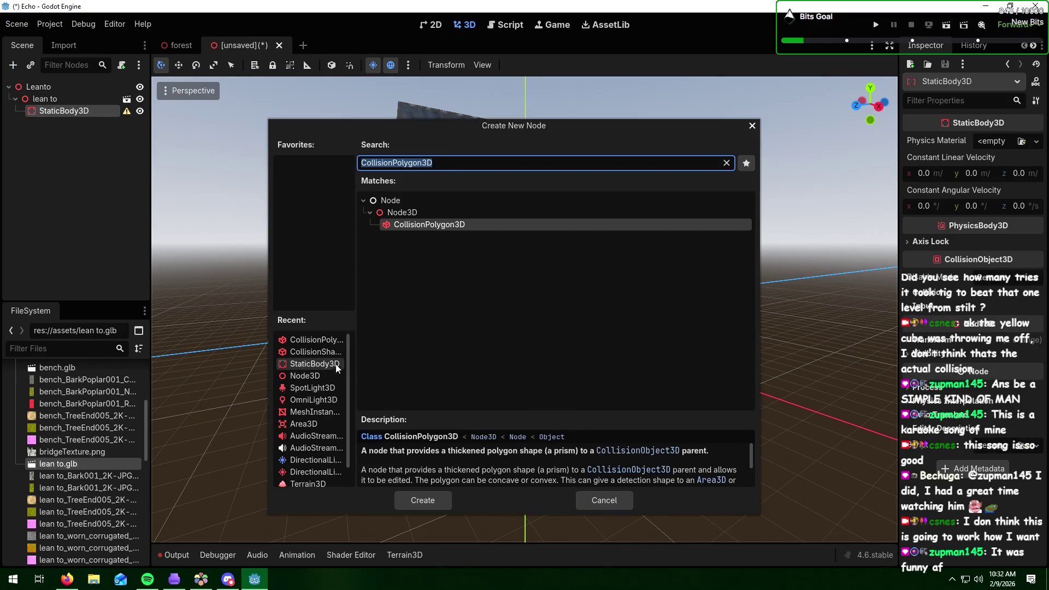
pyautogui.click(329, 351)
pyautogui.click(437, 502)
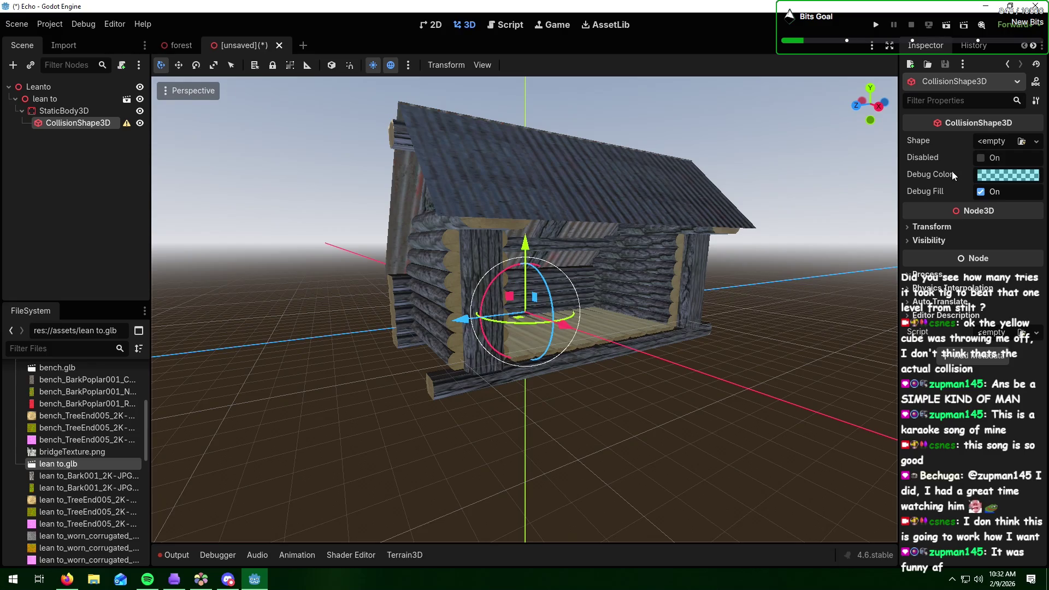
pyautogui.click(1035, 141)
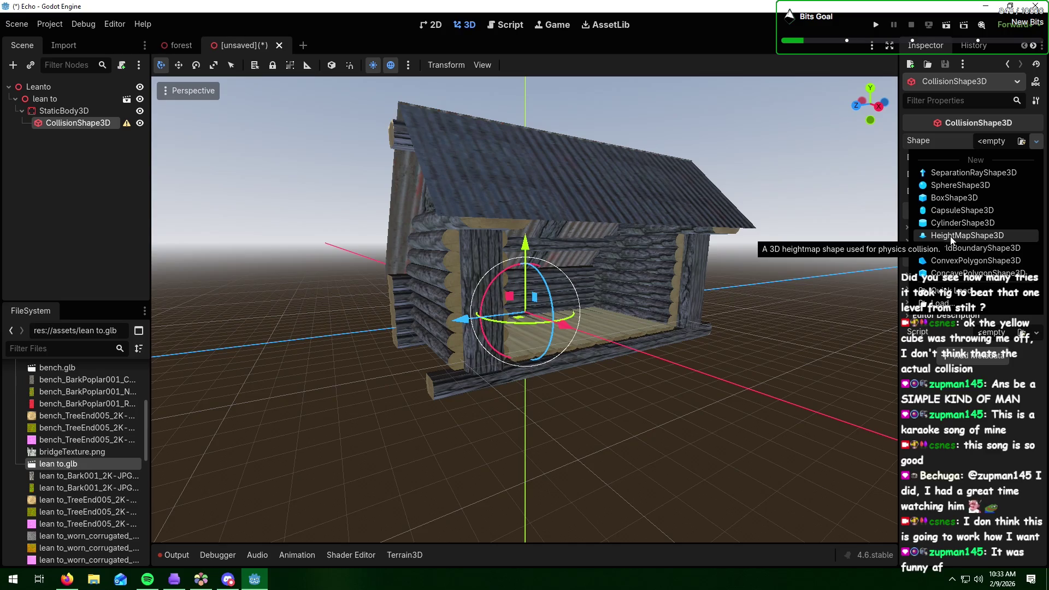
# - Give the collision shape a BoxShape3D, shift it forward and stretch it lengthwise
pyautogui.click(969, 202)
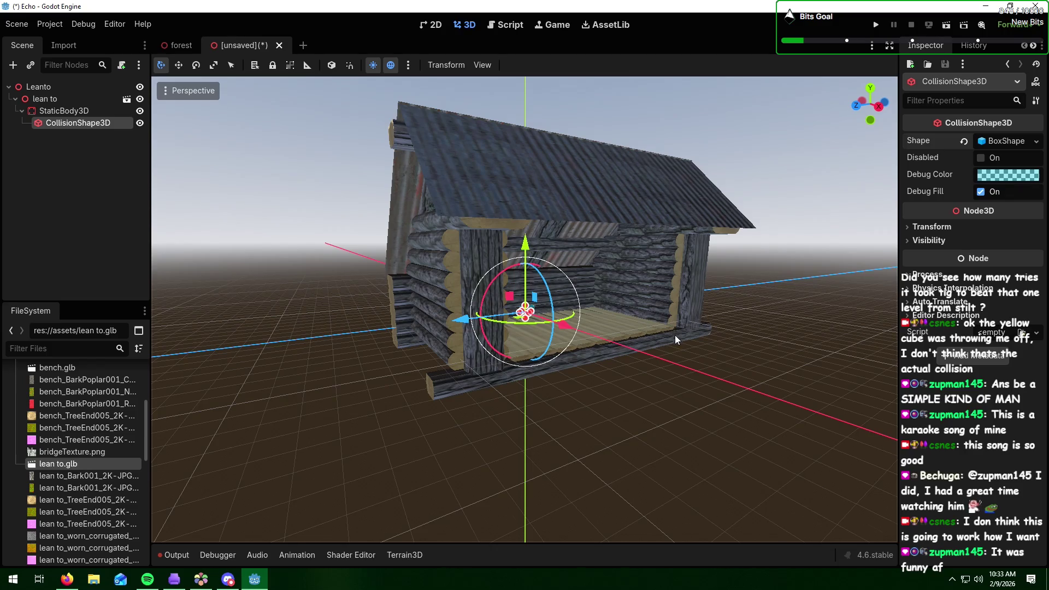
pyautogui.moveTo(674, 336); pyautogui.dragTo(625, 366)
pyautogui.moveTo(536, 352); pyautogui.dragTo(562, 424)
pyautogui.scroll(6, 562, 427)
pyautogui.scroll(-5, 561, 427)
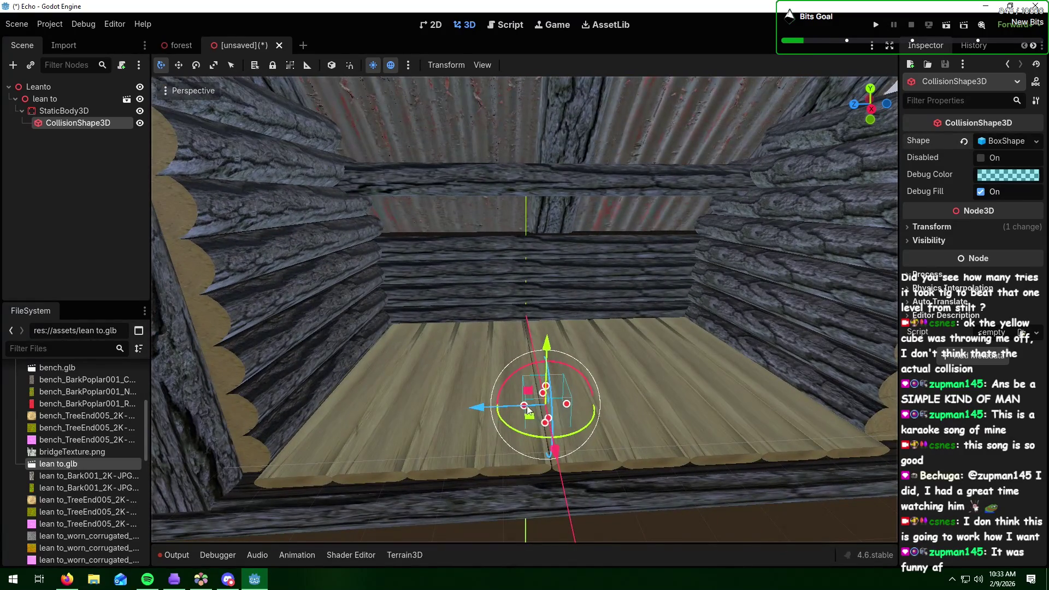
pyautogui.moveTo(527, 409)
pyautogui.mouseDown()
pyautogui.moveTo(296, 413)
pyautogui.moveTo(216, 426)
pyautogui.mouseUp()
pyautogui.scroll(-6, 598, 433)
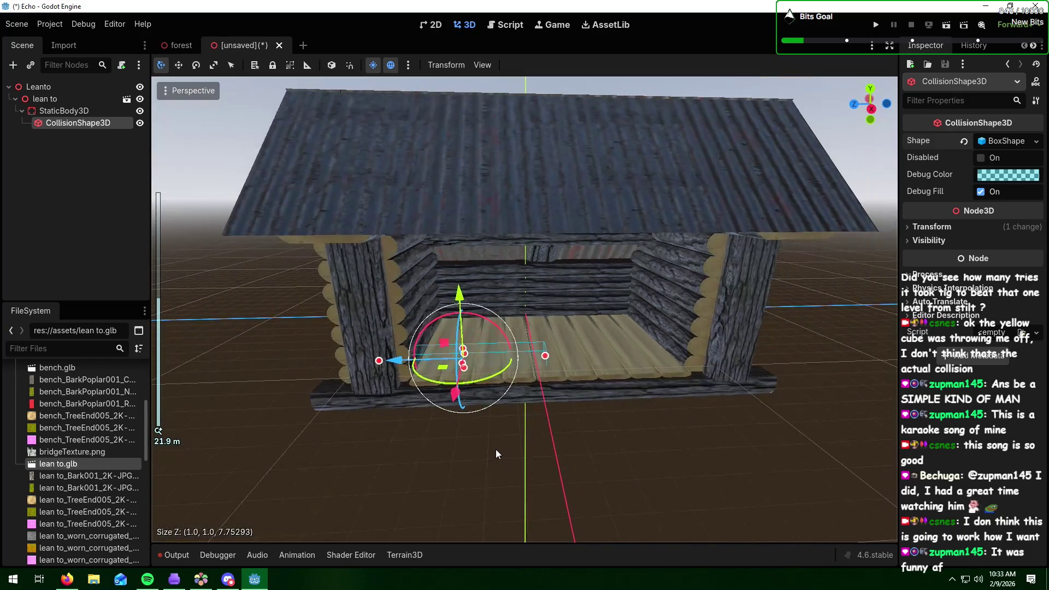
pyautogui.moveTo(496, 449)
pyautogui.mouseDown()
pyautogui.moveTo(552, 436)
pyautogui.moveTo(479, 437)
pyautogui.moveTo(508, 345)
pyautogui.moveTo(733, 352)
pyautogui.mouseUp()
# - Widen, lengthen and lower the box to the floor, about 10.32 × 1.18 × 20.35
pyautogui.moveTo(608, 362)
pyautogui.mouseDown()
pyautogui.moveTo(563, 363)
pyautogui.moveTo(620, 353)
pyautogui.moveTo(647, 369)
pyautogui.mouseUp()
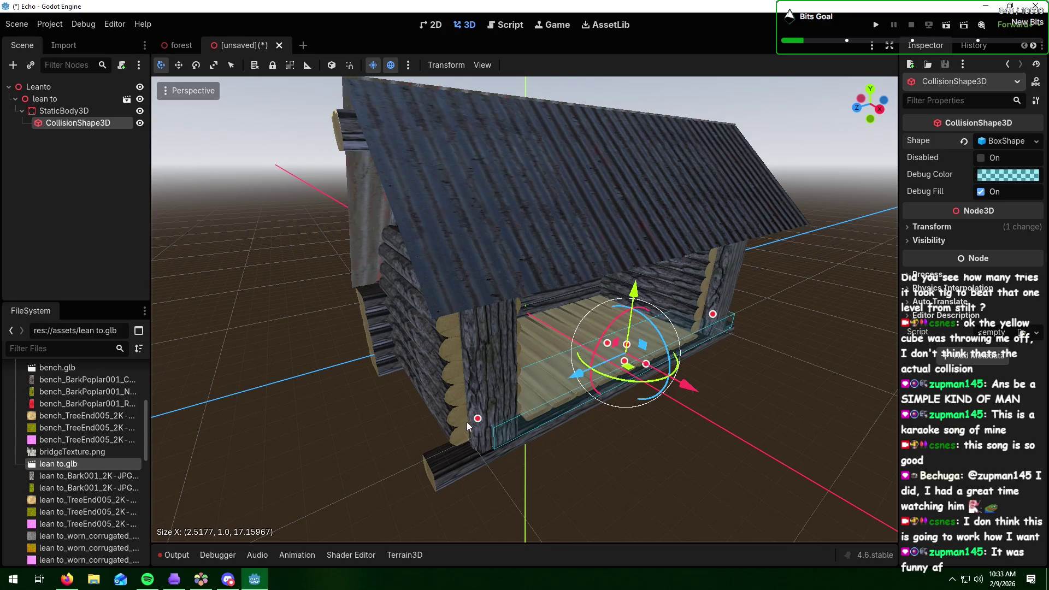
pyautogui.moveTo(477, 423)
pyautogui.mouseDown()
pyautogui.moveTo(420, 460)
pyautogui.moveTo(582, 300)
pyautogui.mouseUp()
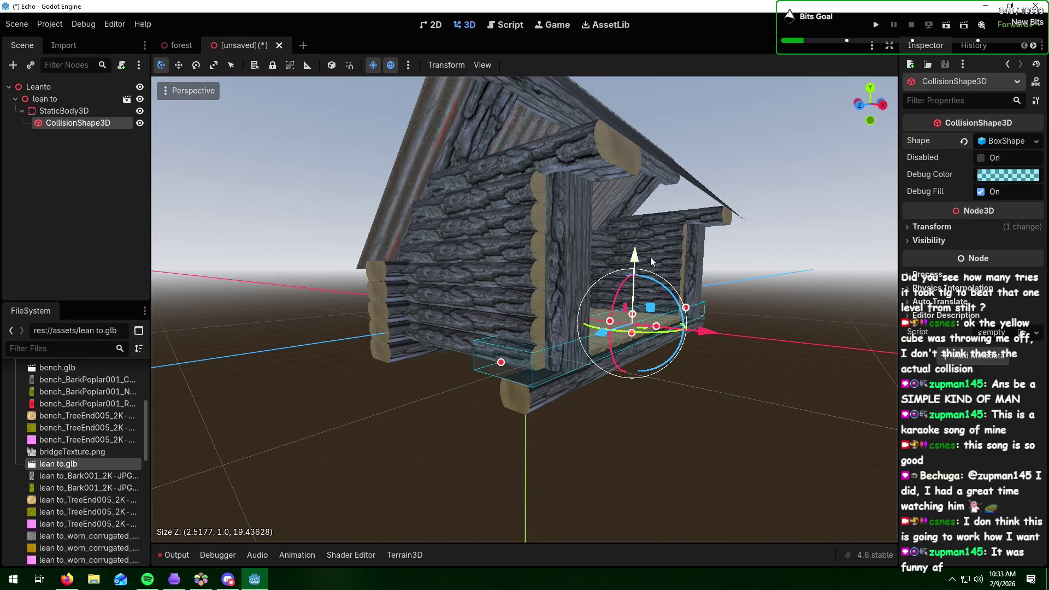
pyautogui.moveTo(635, 261); pyautogui.dragTo(647, 355)
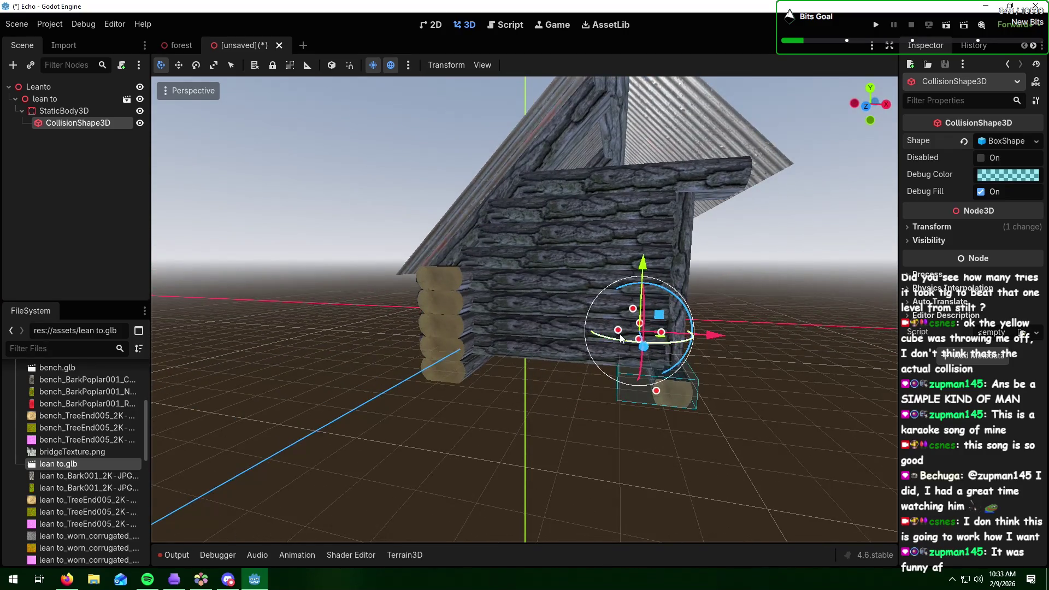
pyautogui.moveTo(528, 328); pyautogui.dragTo(500, 329)
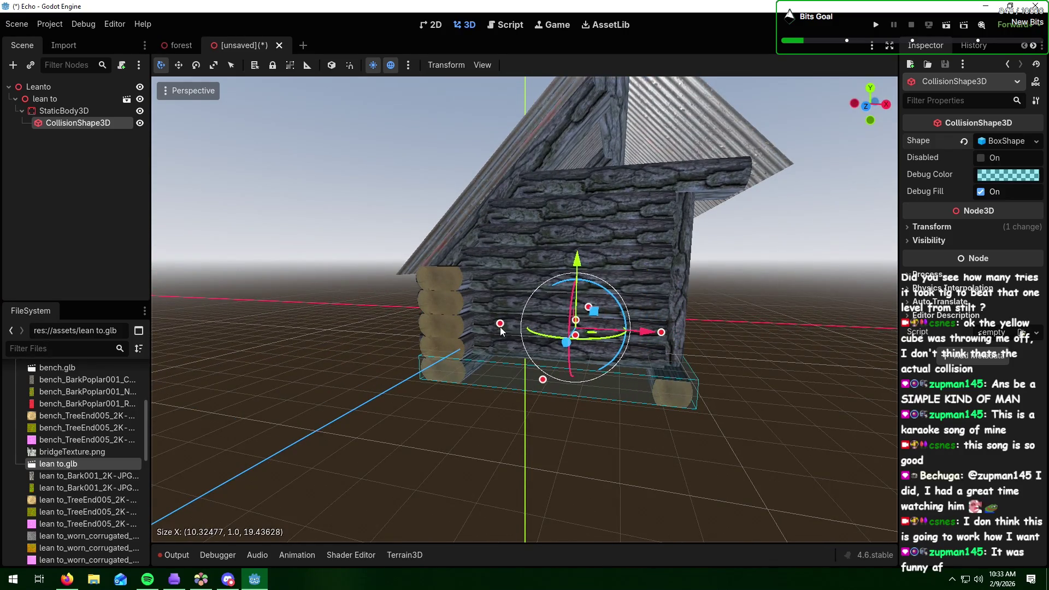
pyautogui.moveTo(667, 341); pyautogui.dragTo(399, 343)
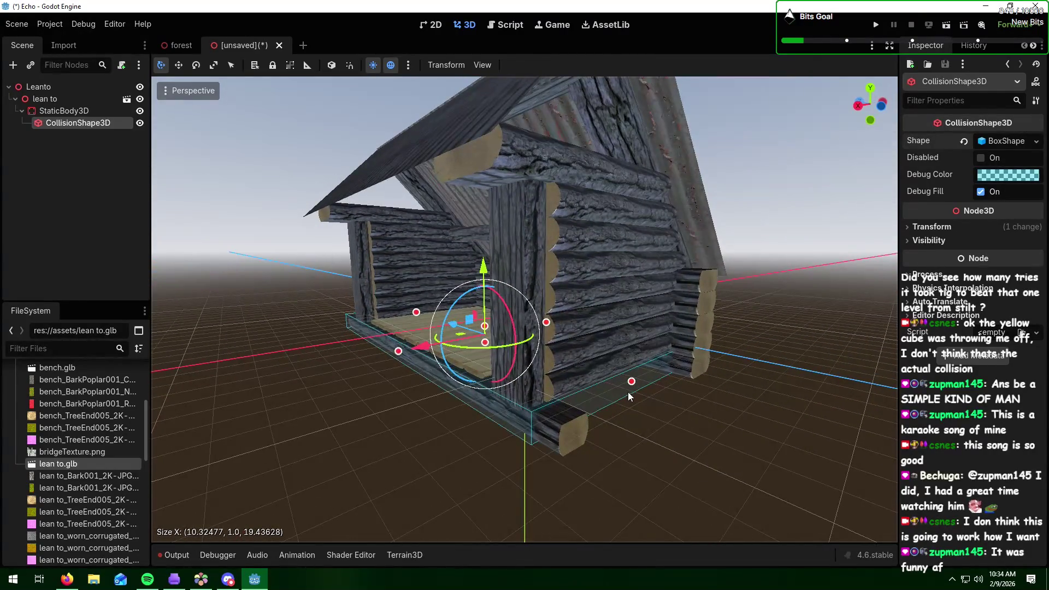
pyautogui.moveTo(632, 384); pyautogui.dragTo(655, 390)
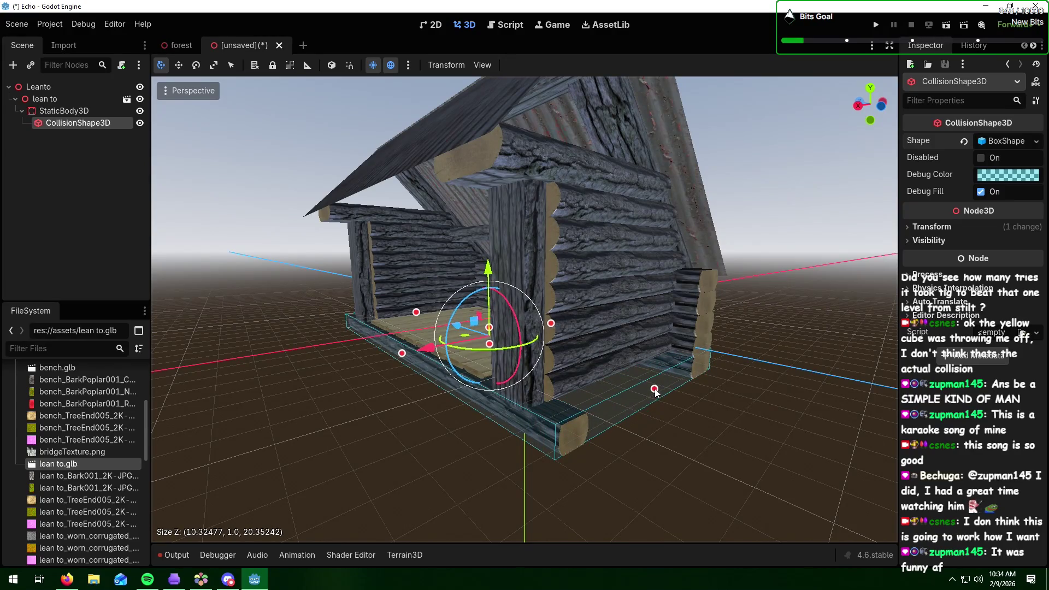
pyautogui.moveTo(477, 391)
pyautogui.mouseDown()
pyautogui.moveTo(557, 391)
pyautogui.moveTo(589, 368)
pyautogui.moveTo(591, 349)
pyautogui.mouseUp()
pyautogui.scroll(4, 589, 367)
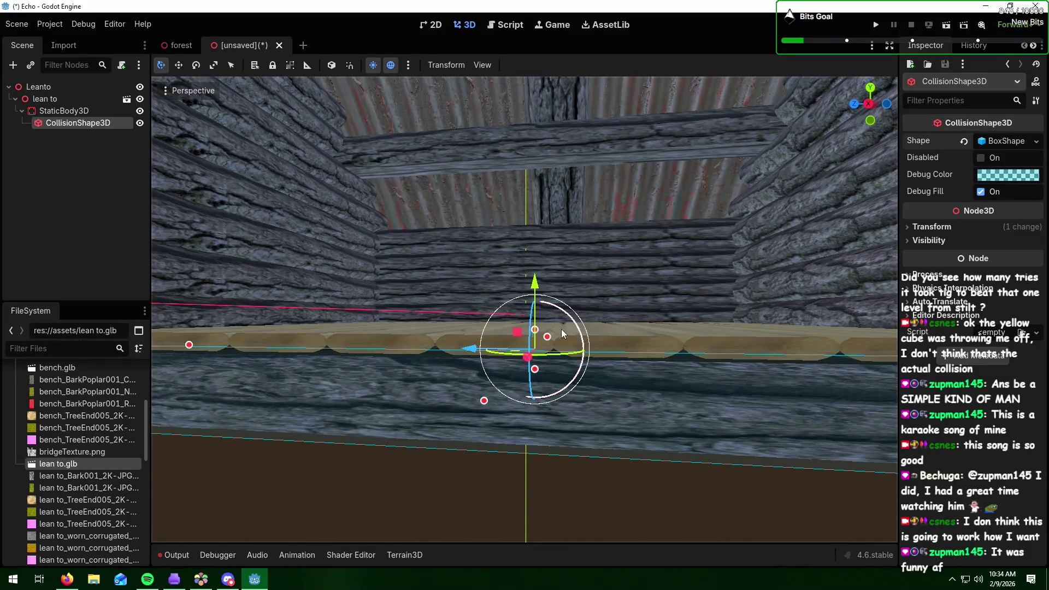
pyautogui.moveTo(534, 329); pyautogui.dragTo(536, 322)
pyautogui.moveTo(632, 343)
pyautogui.mouseDown()
pyautogui.moveTo(614, 359)
pyautogui.moveTo(634, 361)
pyautogui.mouseUp()
pyautogui.scroll(-5, 632, 361)
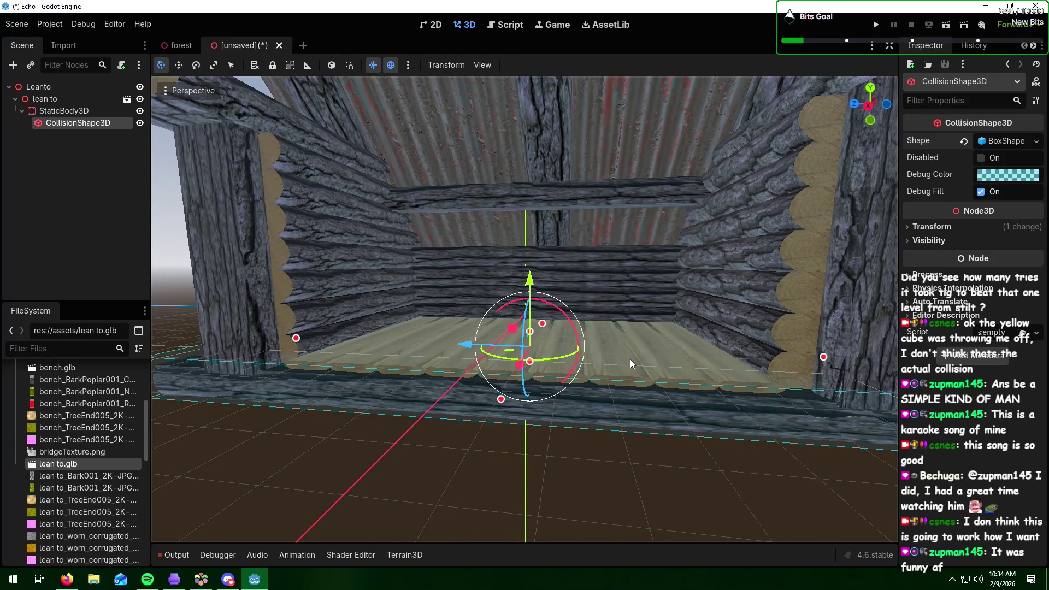
# - Add a second CollisionShape3D under StaticBody3D and move it sideways
pyautogui.click(63, 111)
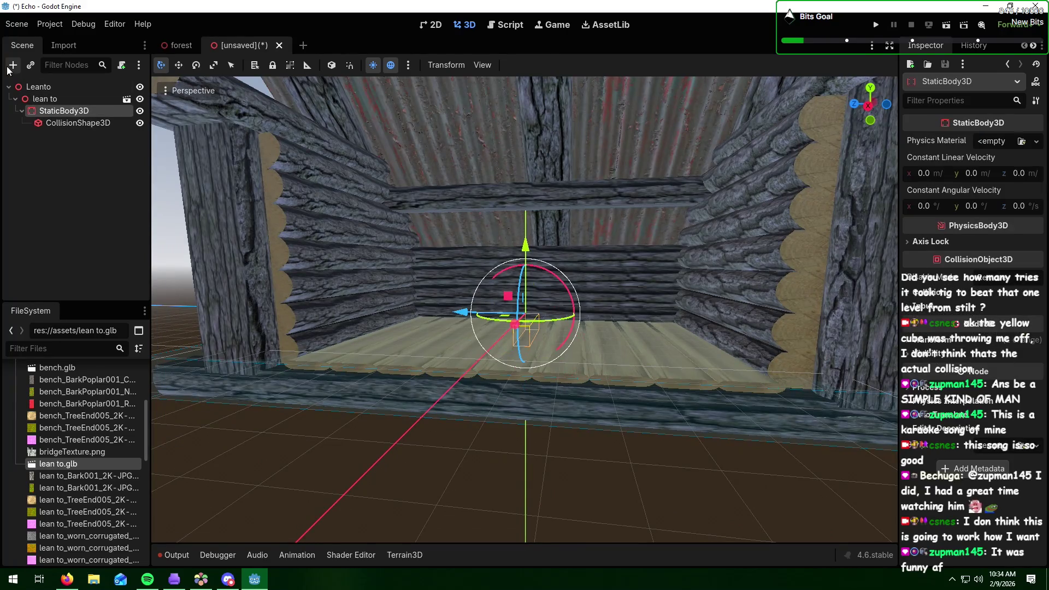
pyautogui.click(13, 65)
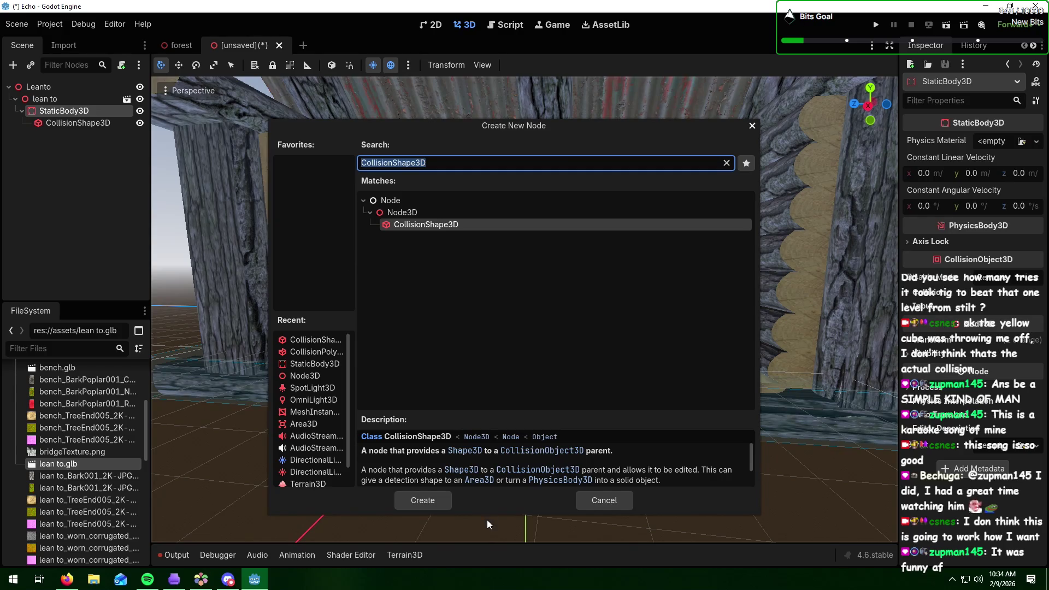
pyautogui.click(429, 501)
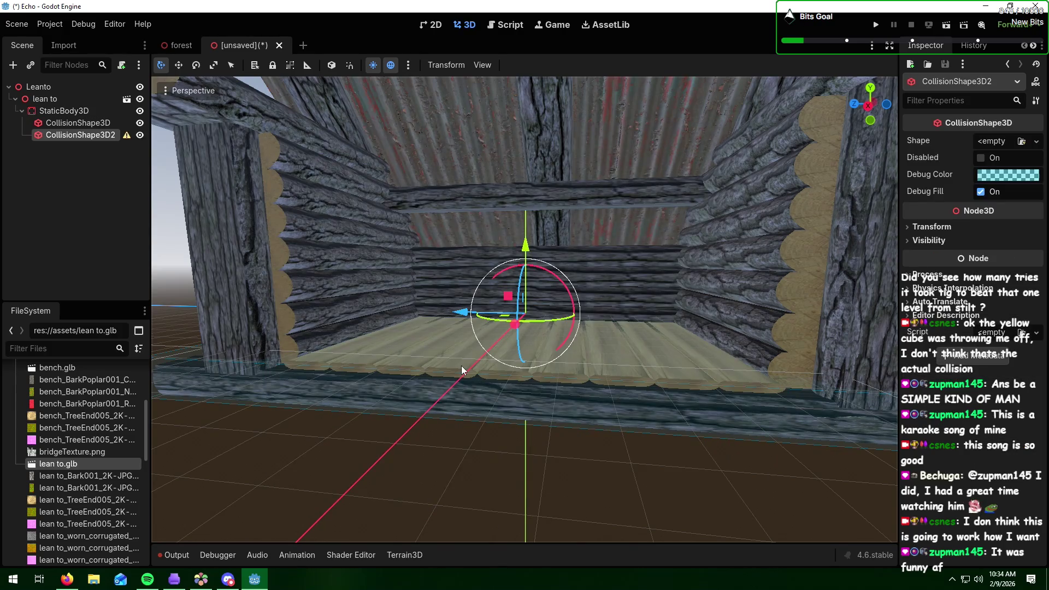
pyautogui.moveTo(515, 326)
pyautogui.mouseDown()
pyautogui.moveTo(454, 415)
pyautogui.moveTo(293, 516)
pyautogui.moveTo(284, 533)
pyautogui.moveTo(305, 510)
pyautogui.mouseUp()
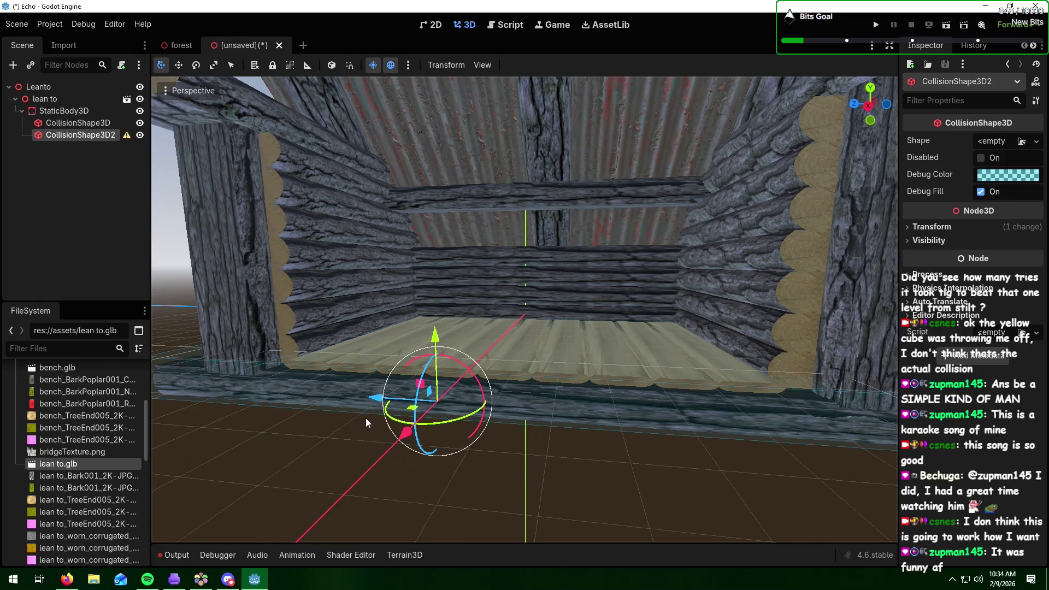
# - Give CollisionShape3D2 a BoxShape3D and position it beside the lean-to's side wall
pyautogui.moveTo(126, 140)
pyautogui.click(992, 140)
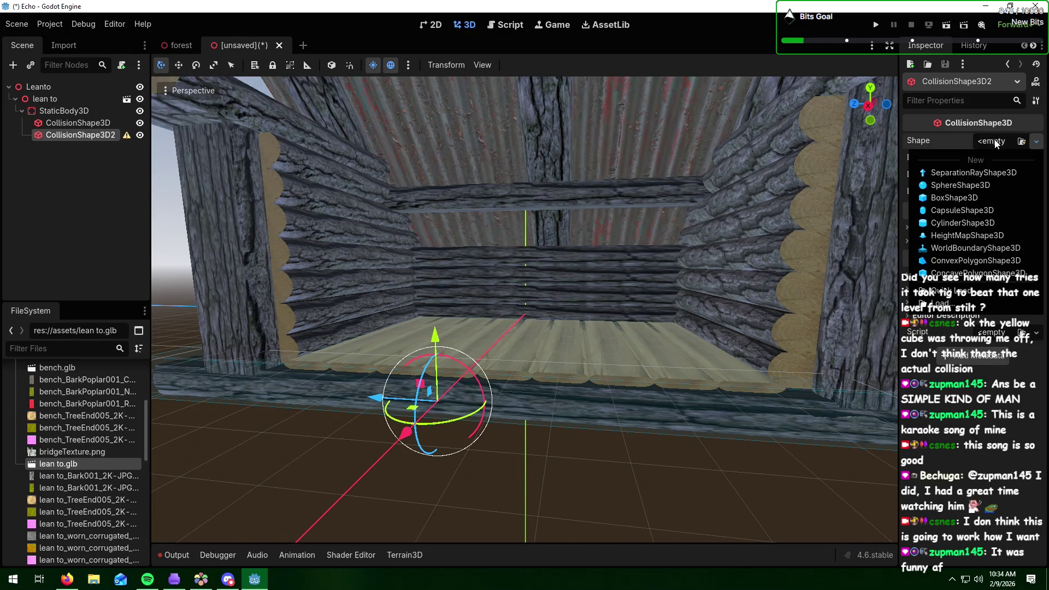
pyautogui.click(952, 198)
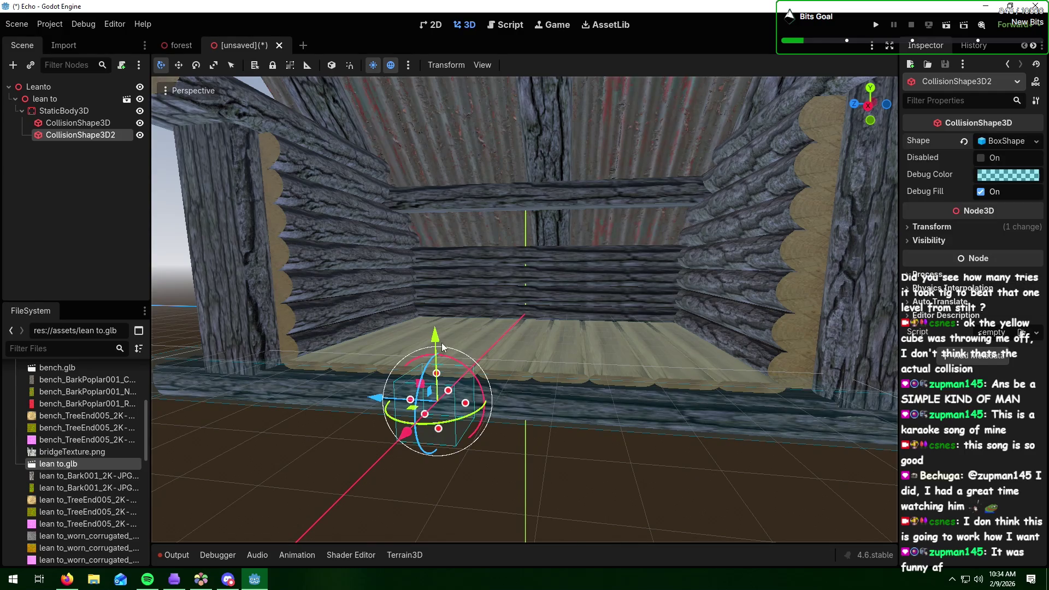
pyautogui.moveTo(434, 336)
pyautogui.mouseDown()
pyautogui.moveTo(435, 208)
pyautogui.moveTo(437, 314)
pyautogui.mouseUp()
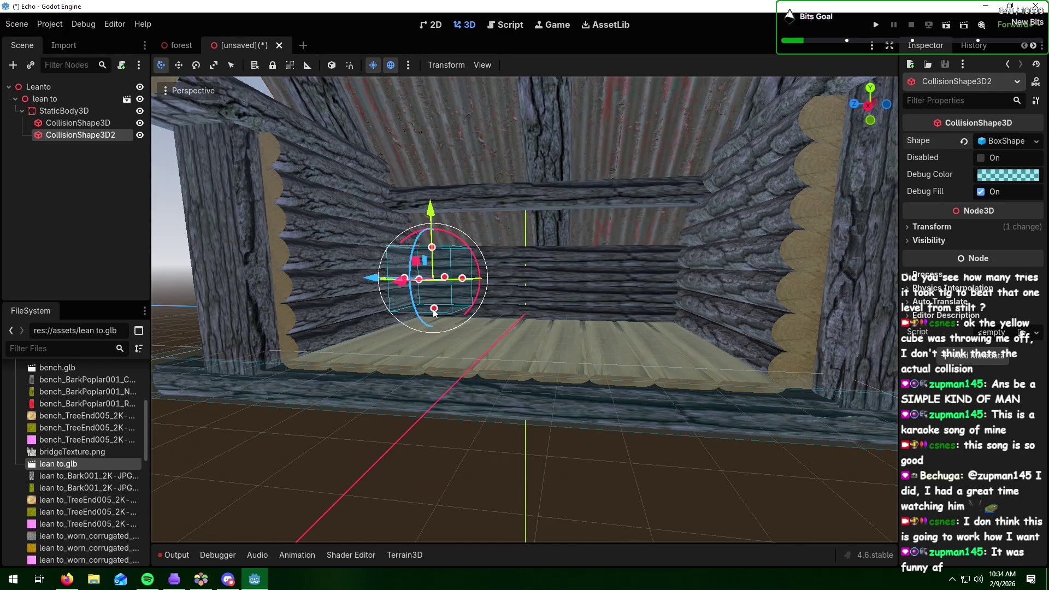
pyautogui.scroll(-5, 490, 314)
pyautogui.moveTo(574, 300)
pyautogui.mouseDown()
pyautogui.moveTo(266, 352)
pyautogui.moveTo(366, 333)
pyautogui.moveTo(424, 342)
pyautogui.moveTo(602, 312)
pyautogui.moveTo(718, 328)
pyautogui.moveTo(635, 350)
pyautogui.mouseUp()
pyautogui.scroll(-3, 601, 313)
pyautogui.scroll(3, 718, 327)
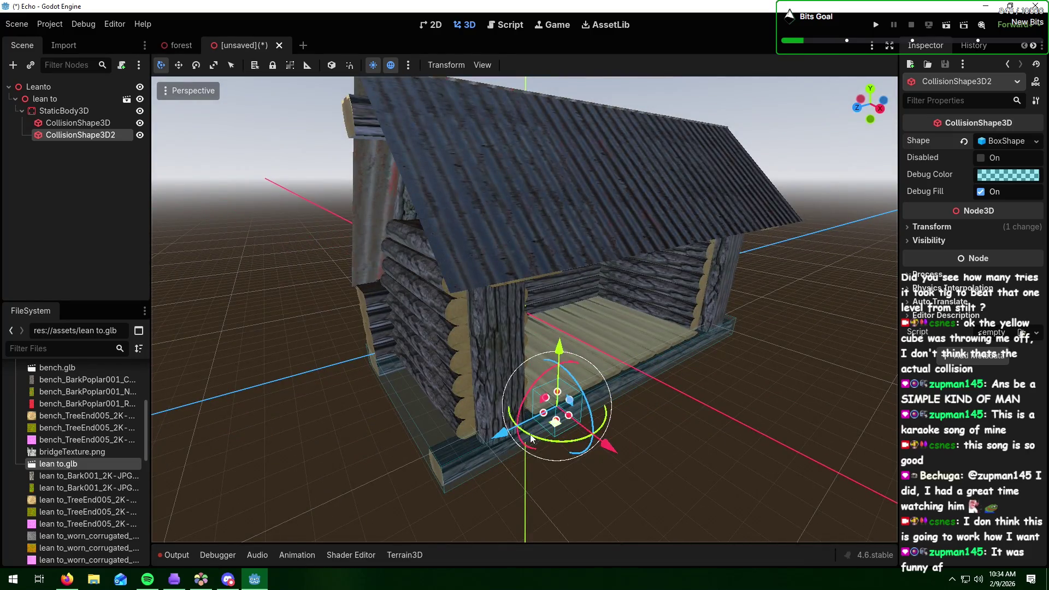
pyautogui.moveTo(498, 437); pyautogui.dragTo(486, 440)
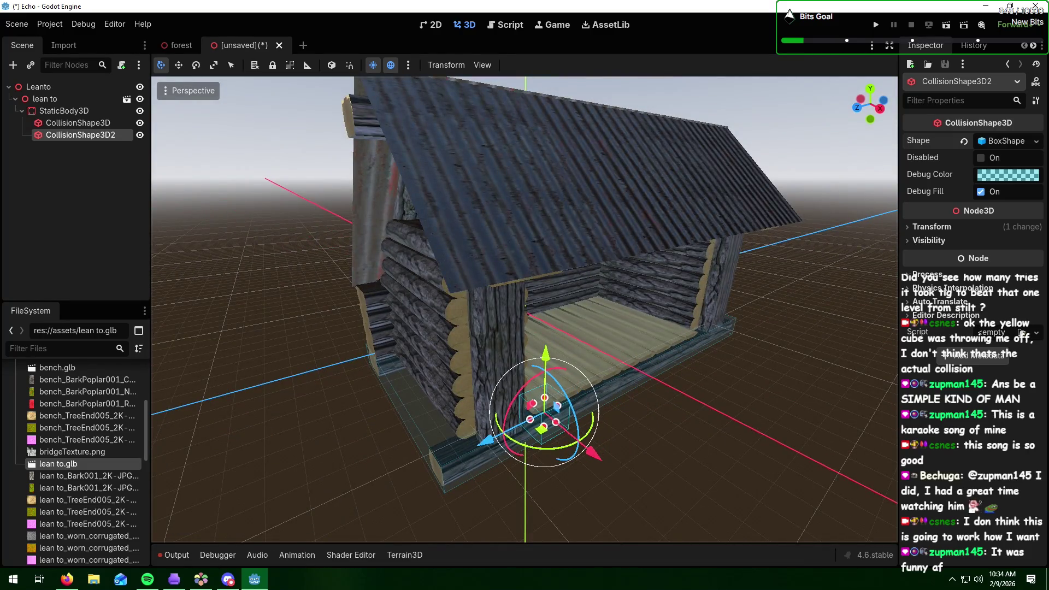
pyautogui.hotkey('alt', 'Tab')
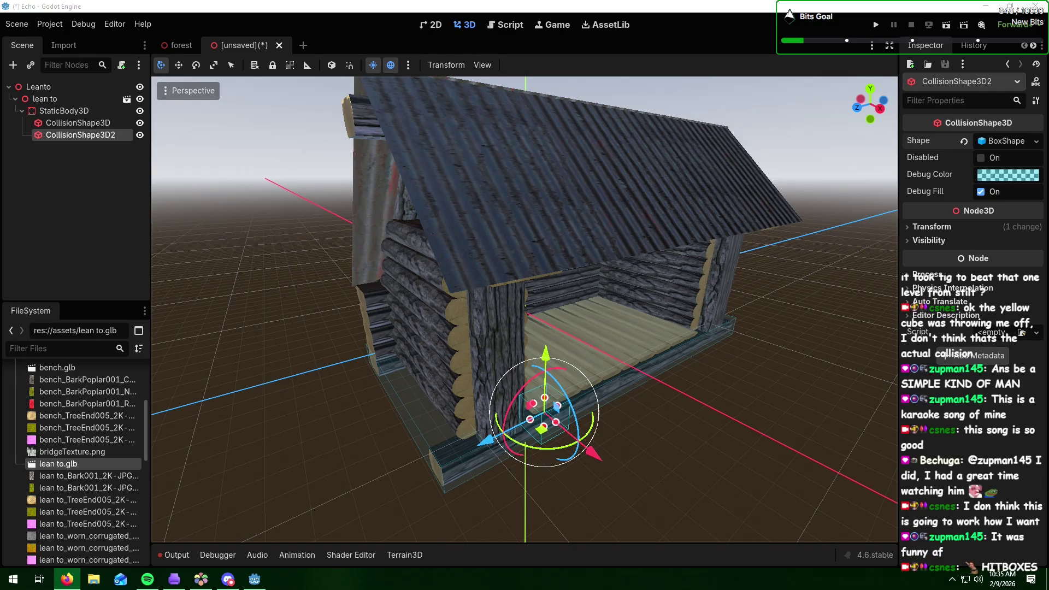
pyautogui.moveTo(693, 445)
pyautogui.mouseDown()
pyautogui.moveTo(653, 415)
pyautogui.moveTo(692, 410)
pyautogui.mouseUp()
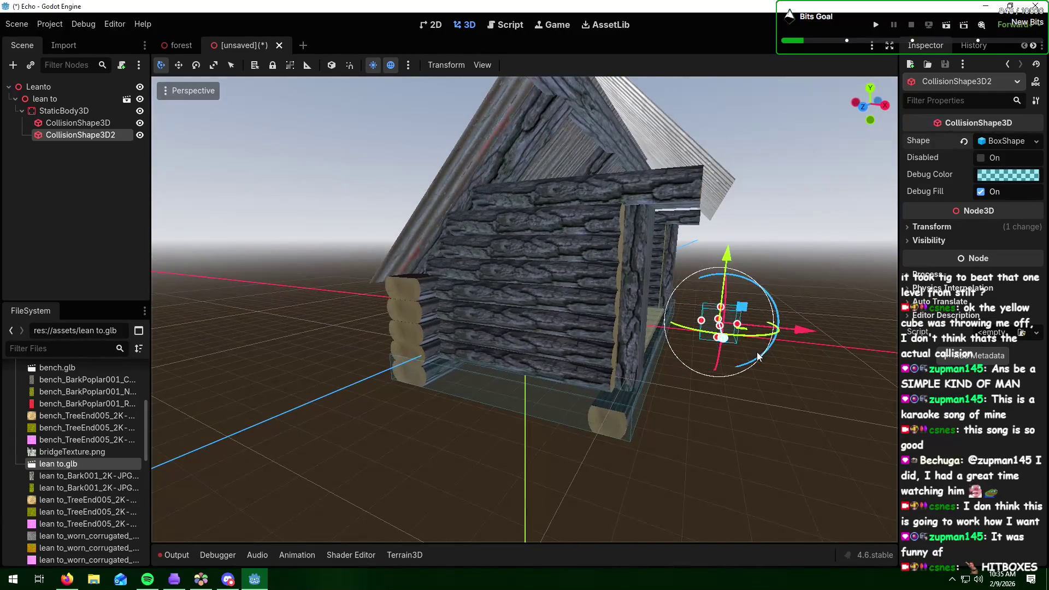
# - Move CollisionShape3D2 onto the left wall, widen it along X and raise it to the roof
pyautogui.moveTo(795, 336)
pyautogui.mouseDown()
pyautogui.moveTo(585, 338)
pyautogui.moveTo(540, 311)
pyautogui.moveTo(689, 322)
pyautogui.moveTo(587, 336)
pyautogui.moveTo(582, 398)
pyautogui.moveTo(580, 350)
pyautogui.mouseUp()
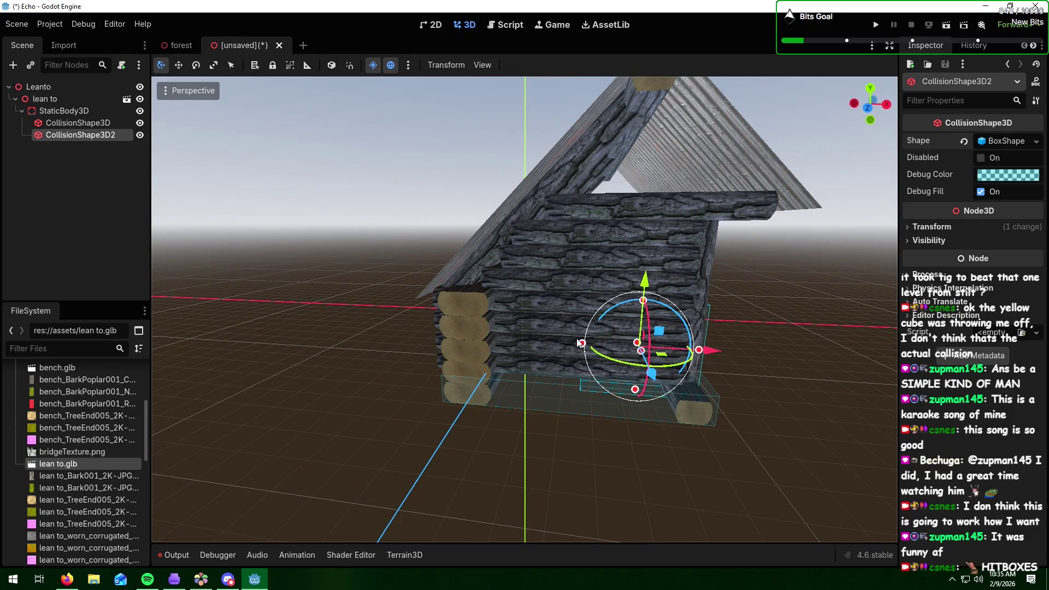
pyautogui.moveTo(582, 344); pyautogui.dragTo(518, 351)
pyautogui.moveTo(451, 349)
pyautogui.mouseDown()
pyautogui.moveTo(438, 347)
pyautogui.moveTo(504, 334)
pyautogui.moveTo(533, 353)
pyautogui.moveTo(513, 326)
pyautogui.moveTo(502, 337)
pyautogui.mouseUp()
pyautogui.moveTo(655, 275); pyautogui.dragTo(644, 221)
pyautogui.moveTo(703, 297)
pyautogui.mouseDown()
pyautogui.moveTo(426, 314)
pyautogui.moveTo(414, 293)
pyautogui.moveTo(432, 293)
pyautogui.mouseUp()
pyautogui.moveTo(326, 309)
pyautogui.mouseDown()
pyautogui.moveTo(413, 302)
pyautogui.moveTo(376, 312)
pyautogui.moveTo(415, 326)
pyautogui.moveTo(451, 322)
pyautogui.moveTo(432, 345)
pyautogui.mouseUp()
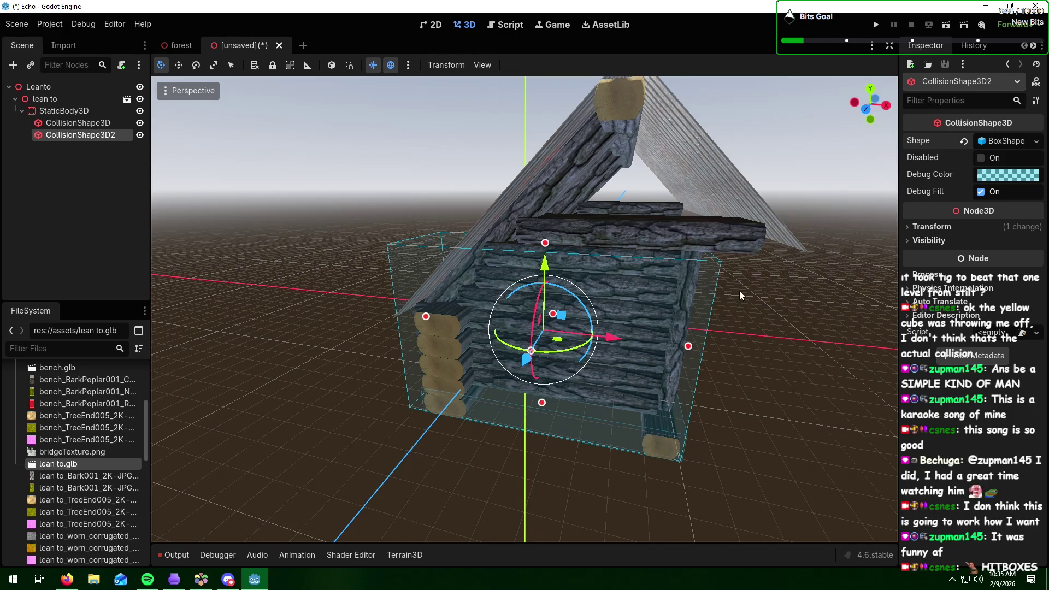
pyautogui.moveTo(739, 290)
pyautogui.mouseDown()
pyautogui.moveTo(579, 287)
pyautogui.moveTo(601, 268)
pyautogui.moveTo(591, 281)
pyautogui.mouseUp()
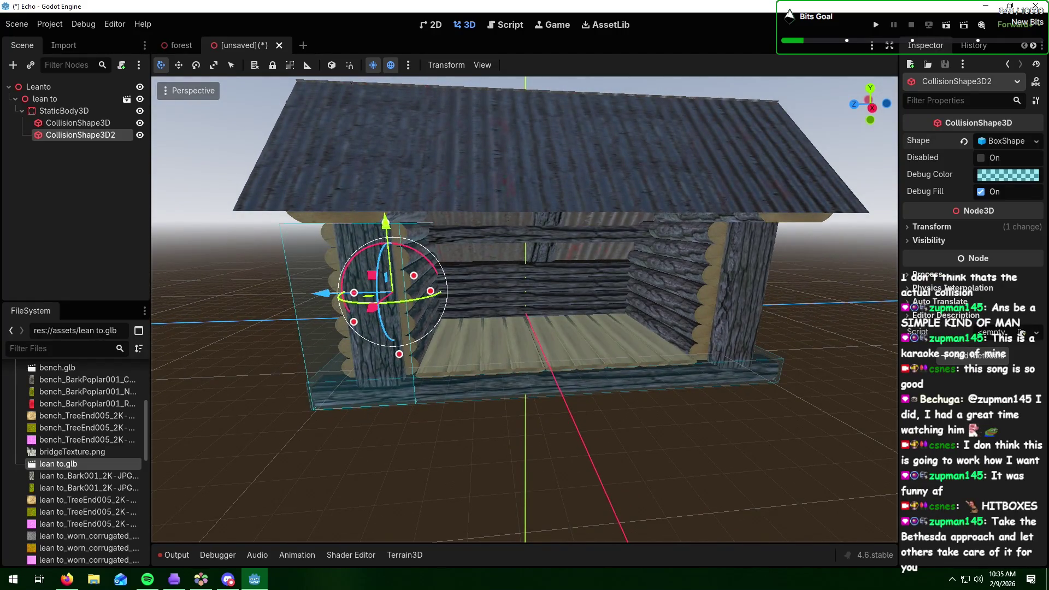
pyautogui.hotkey('alt', 'Tab')
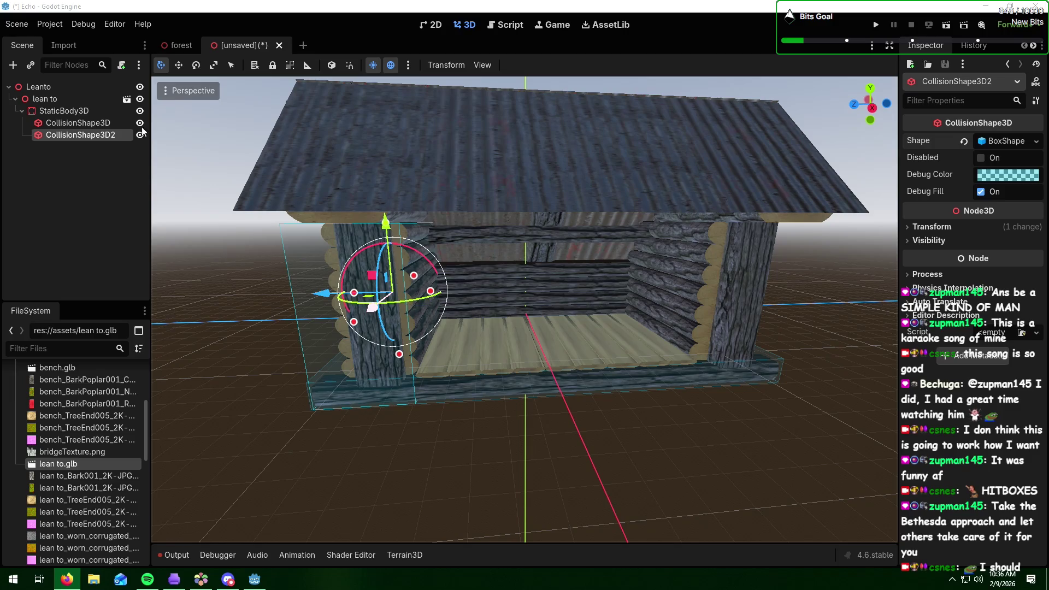
pyautogui.rightClick(110, 137)
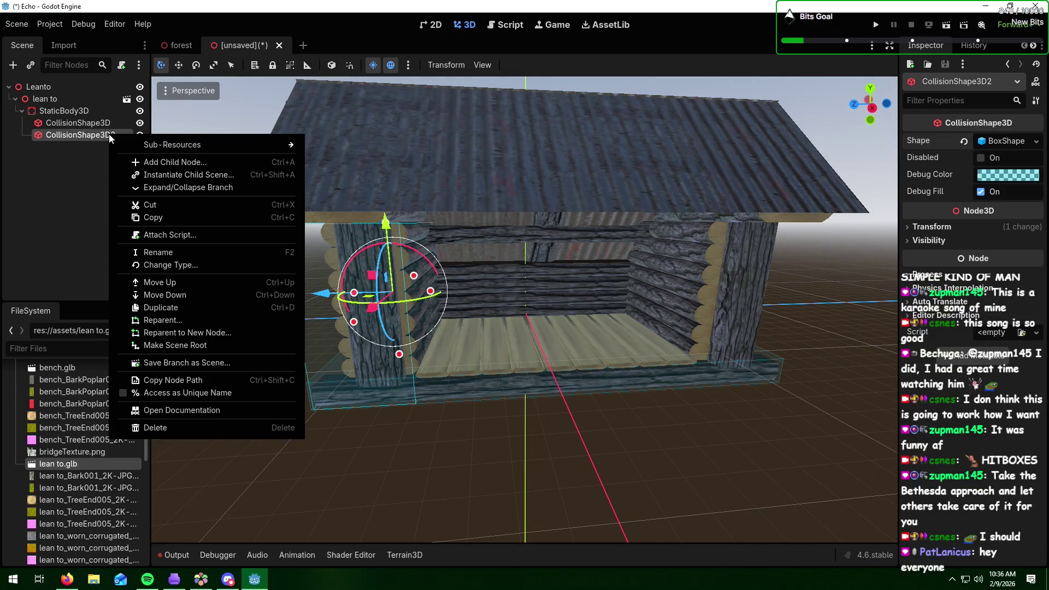
# - Duplicate the wall box as CollisionShape3D3 and slide it along Z onto the right wall
pyautogui.click(165, 307)
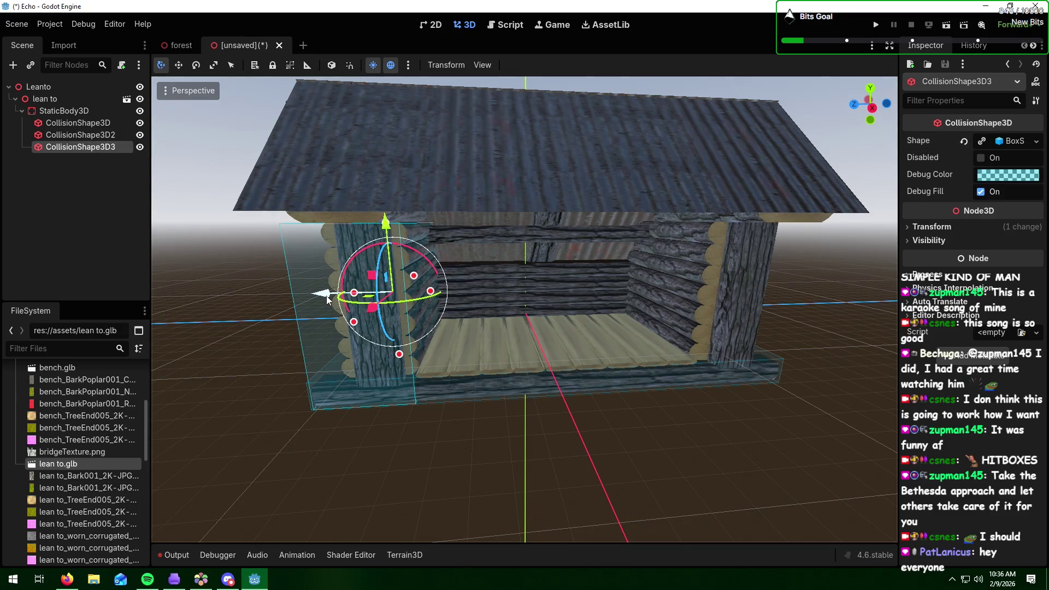
pyautogui.moveTo(328, 299)
pyautogui.mouseDown()
pyautogui.moveTo(669, 306)
pyautogui.moveTo(615, 314)
pyautogui.mouseUp()
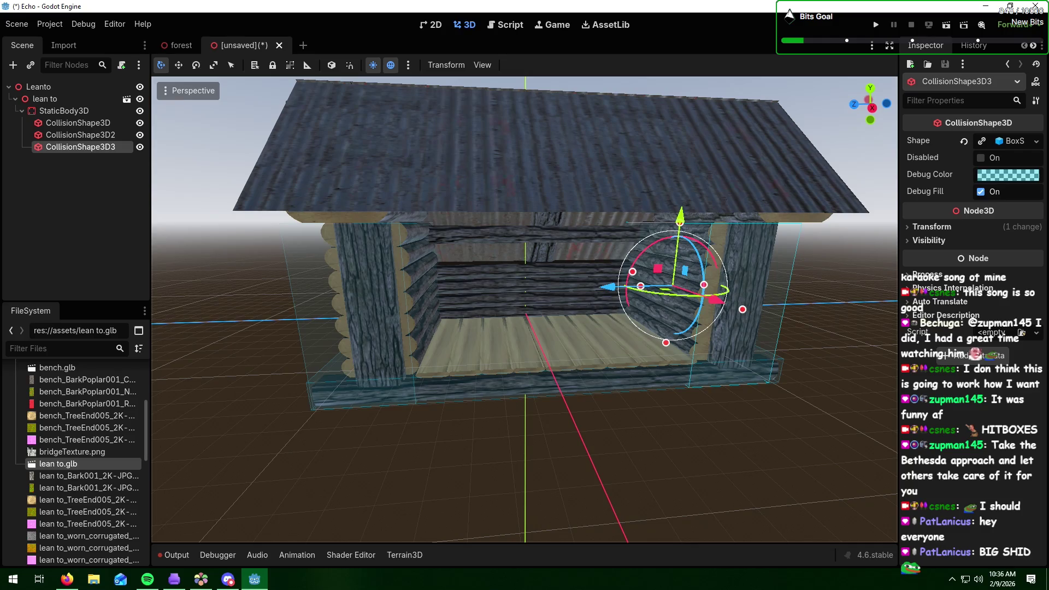
pyautogui.hotkey('alt', 'Tab')
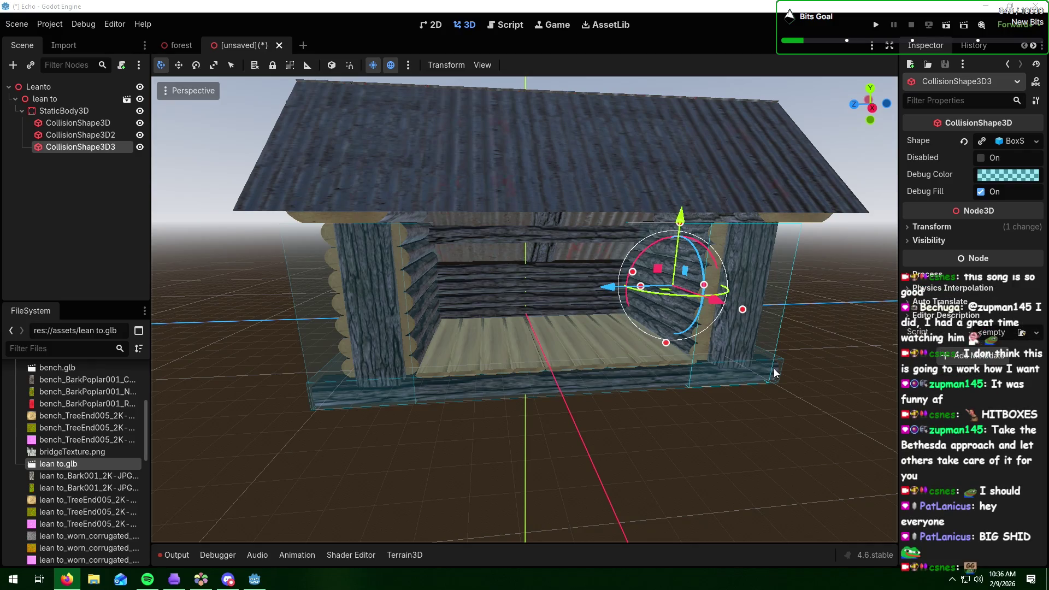
pyautogui.moveTo(775, 372)
pyautogui.mouseDown()
pyautogui.moveTo(825, 333)
pyautogui.moveTo(757, 326)
pyautogui.moveTo(785, 333)
pyautogui.moveTo(863, 317)
pyautogui.moveTo(742, 328)
pyautogui.mouseUp()
pyautogui.moveTo(594, 298)
pyautogui.mouseDown()
pyautogui.moveTo(634, 289)
pyautogui.moveTo(615, 295)
pyautogui.mouseUp()
pyautogui.moveTo(753, 292)
pyautogui.mouseDown()
pyautogui.moveTo(568, 306)
pyautogui.moveTo(612, 280)
pyautogui.moveTo(602, 306)
pyautogui.moveTo(707, 317)
pyautogui.moveTo(416, 320)
pyautogui.mouseUp()
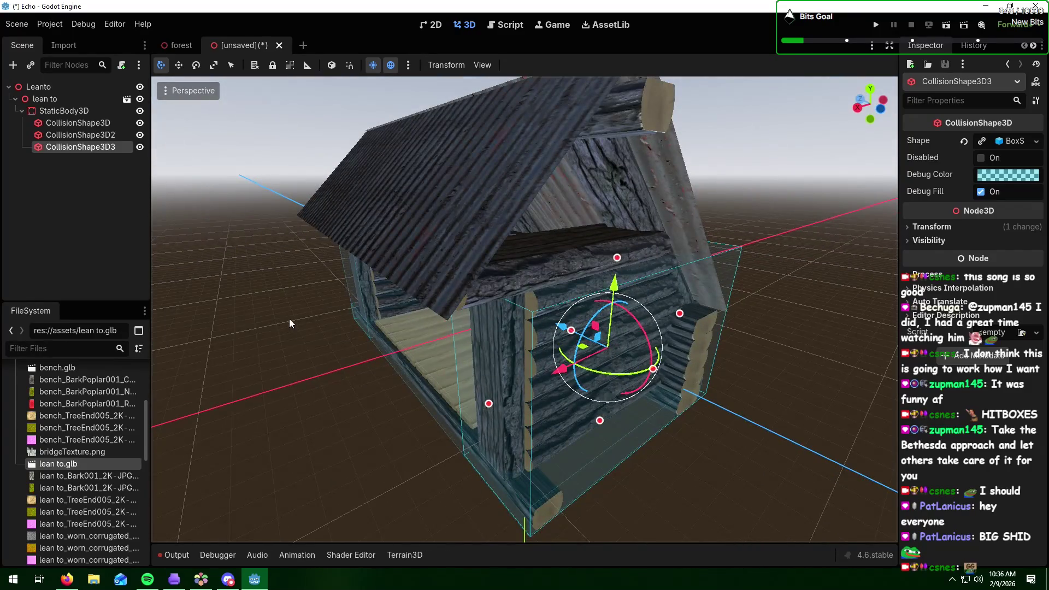
pyautogui.moveTo(289, 323)
pyautogui.mouseDown()
pyautogui.moveTo(405, 309)
pyautogui.moveTo(161, 203)
pyautogui.mouseUp()
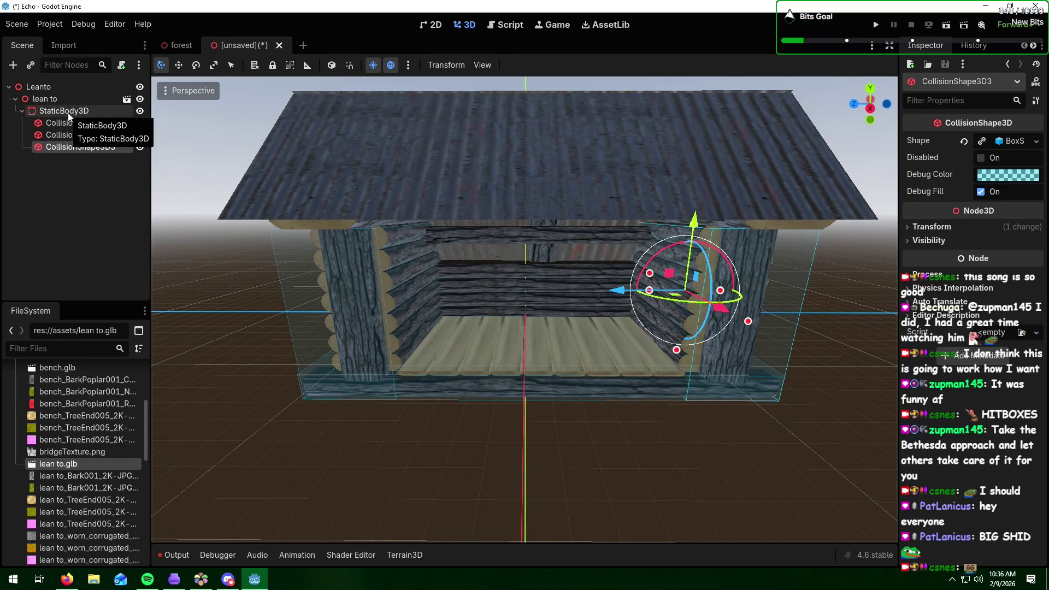
# - Duplicate CollisionShape3D3 as CollisionShape3D4 and move it along Z and X beside the cabin
pyautogui.rightClick(70, 154)
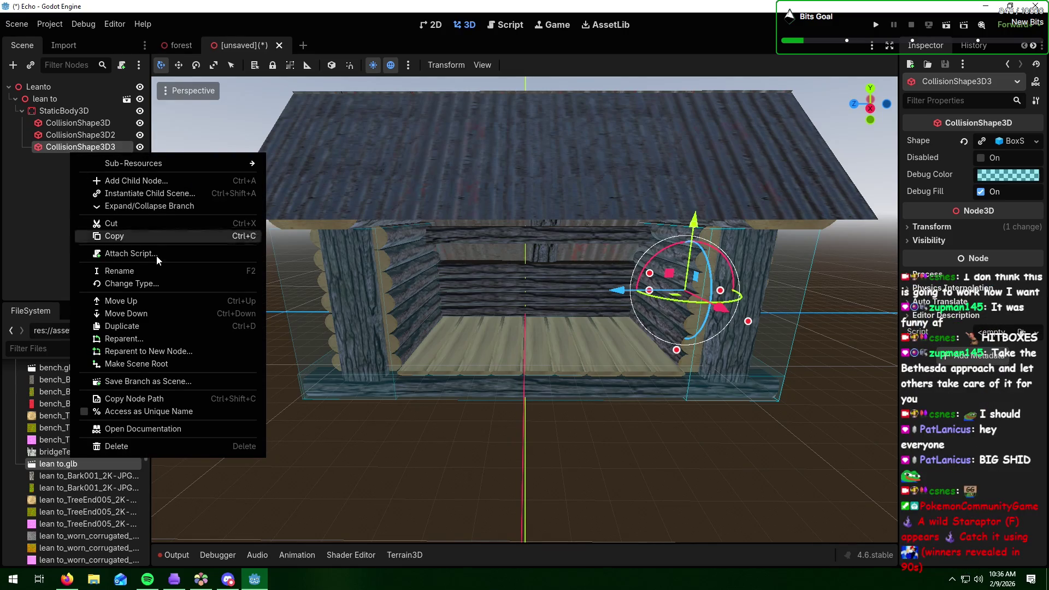
pyautogui.click(152, 327)
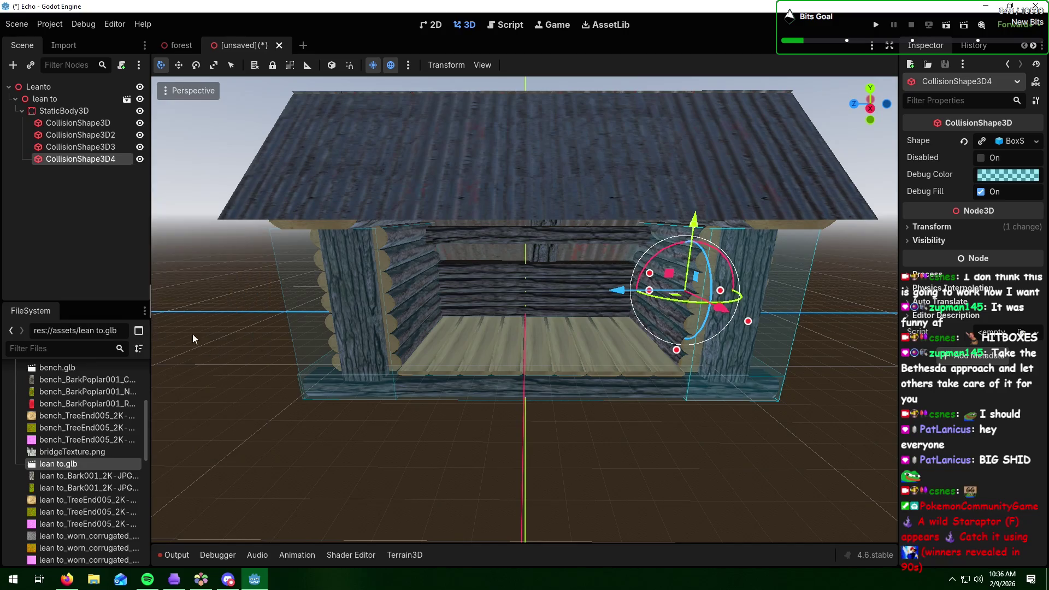
pyautogui.moveTo(614, 297)
pyautogui.mouseDown()
pyautogui.moveTo(469, 306)
pyautogui.moveTo(652, 276)
pyautogui.moveTo(618, 303)
pyautogui.moveTo(535, 270)
pyautogui.mouseUp()
pyautogui.moveTo(625, 304)
pyautogui.mouseDown()
pyautogui.moveTo(583, 300)
pyautogui.moveTo(666, 294)
pyautogui.moveTo(697, 312)
pyautogui.moveTo(752, 313)
pyautogui.moveTo(522, 279)
pyautogui.moveTo(595, 278)
pyautogui.moveTo(388, 289)
pyautogui.moveTo(431, 287)
pyautogui.mouseUp()
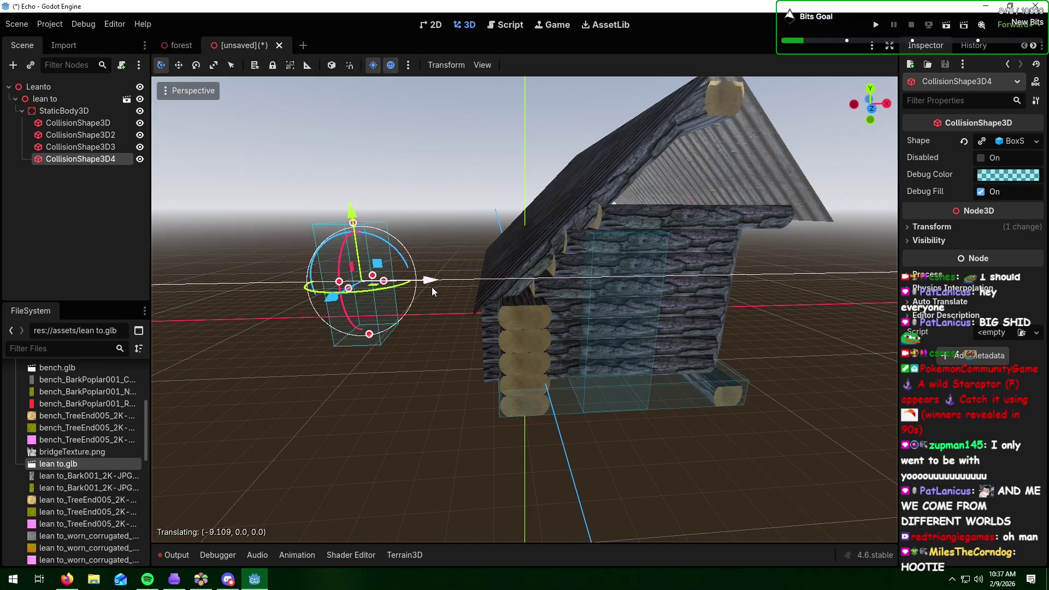
pyautogui.moveTo(758, 308)
pyautogui.mouseDown()
pyautogui.moveTo(588, 304)
pyautogui.moveTo(706, 300)
pyautogui.mouseUp()
pyautogui.press('f')
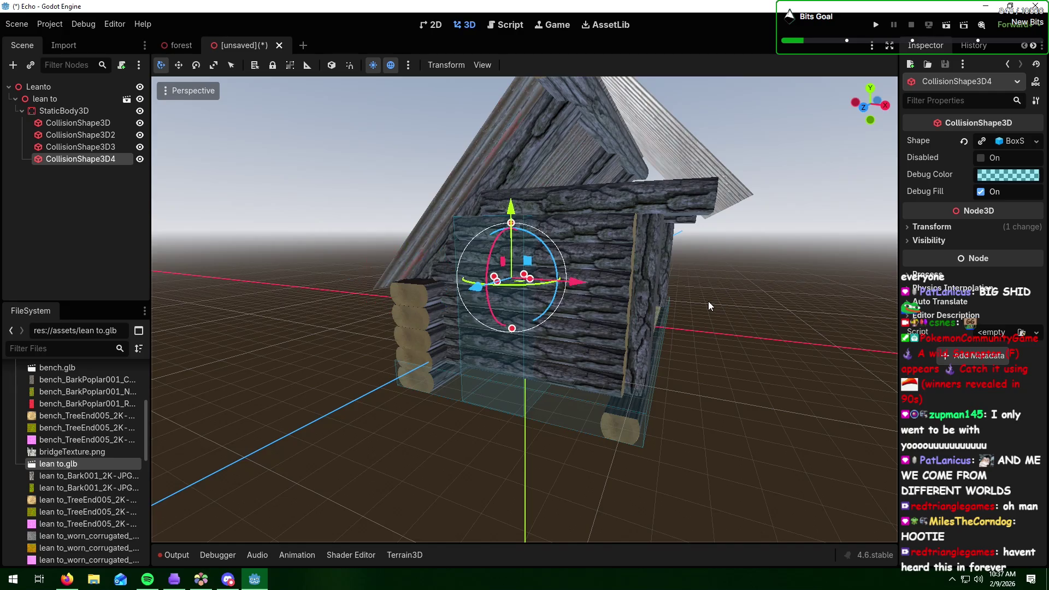
pyautogui.moveTo(733, 304)
pyautogui.mouseDown()
pyautogui.moveTo(647, 314)
pyautogui.moveTo(479, 275)
pyautogui.mouseUp()
pyautogui.moveTo(371, 267)
pyautogui.mouseDown()
pyautogui.moveTo(487, 266)
pyautogui.moveTo(478, 270)
pyautogui.mouseUp()
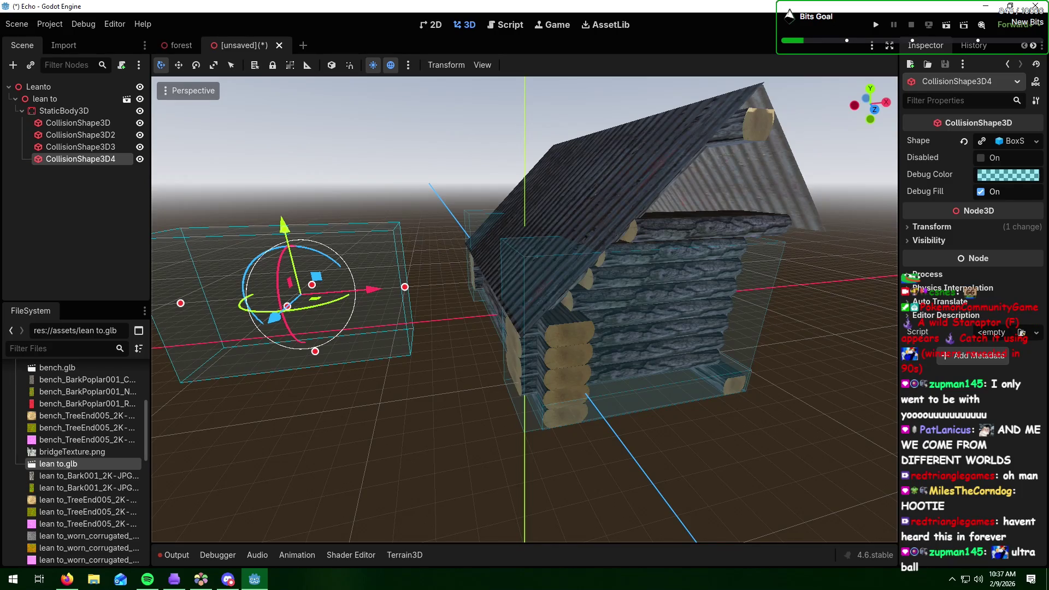
# - Try shrinking CollisionShape3D4's width, undo it, and request the node's deletion
pyautogui.hotkey('alt', 'Tab')
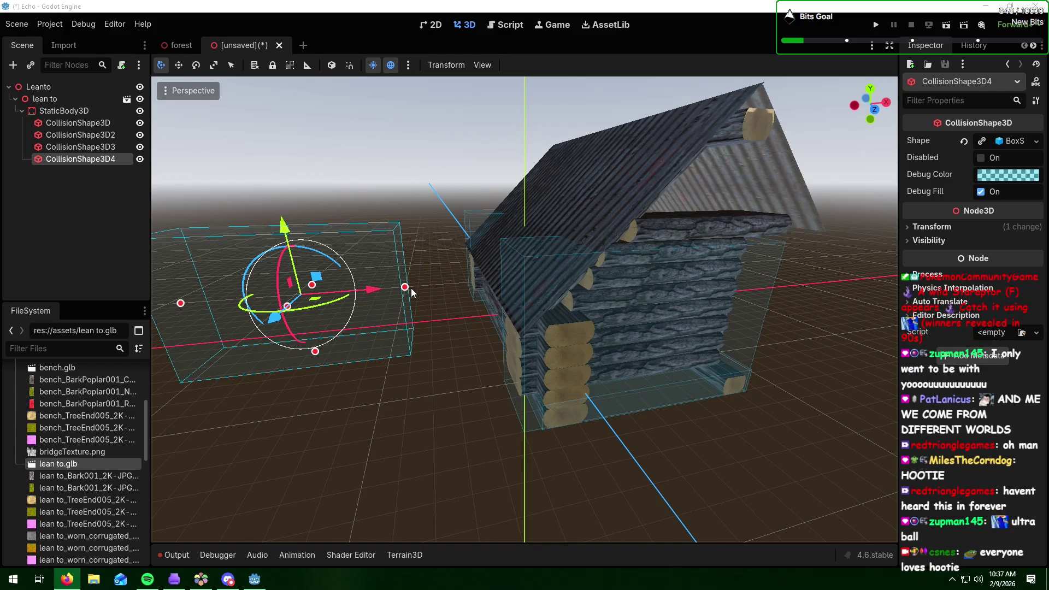
pyautogui.moveTo(404, 288); pyautogui.dragTo(386, 289)
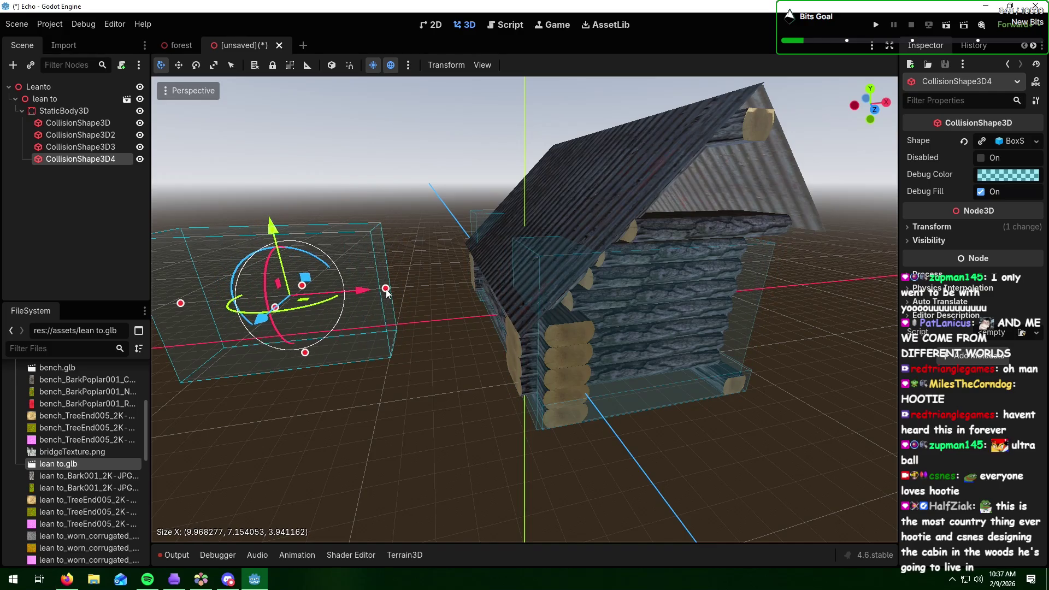
pyautogui.hotkey('ctrl', 'z')
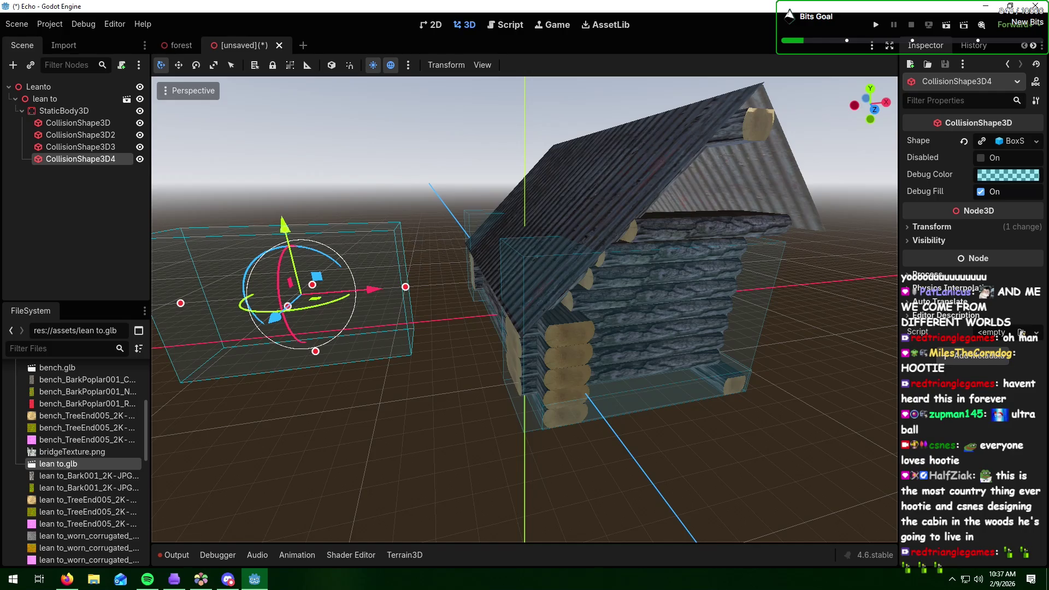
pyautogui.hotkey('alt', 'Tab')
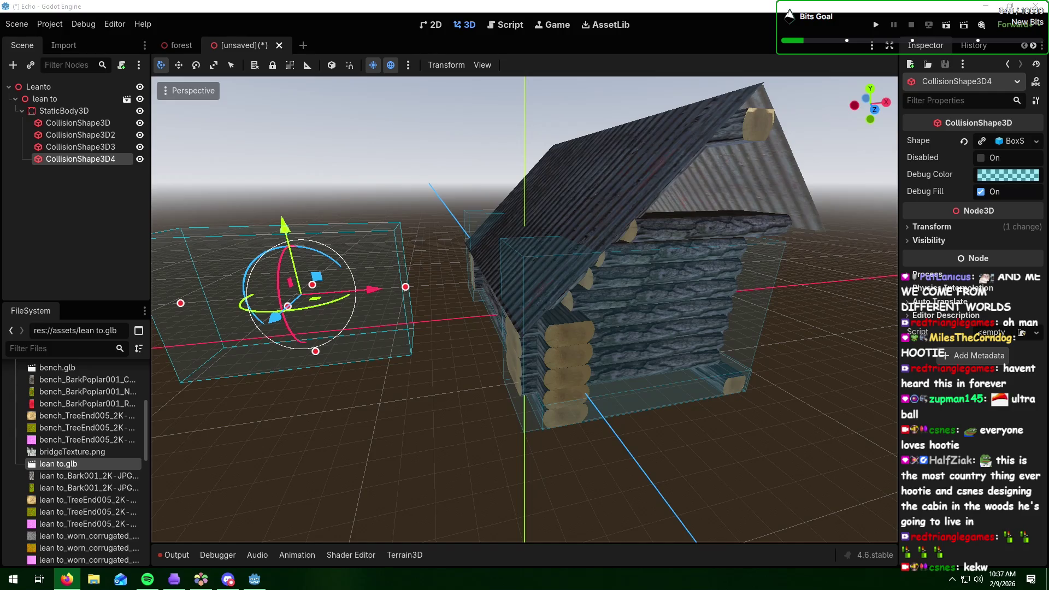
pyautogui.hotkey('alt', 'Tab')
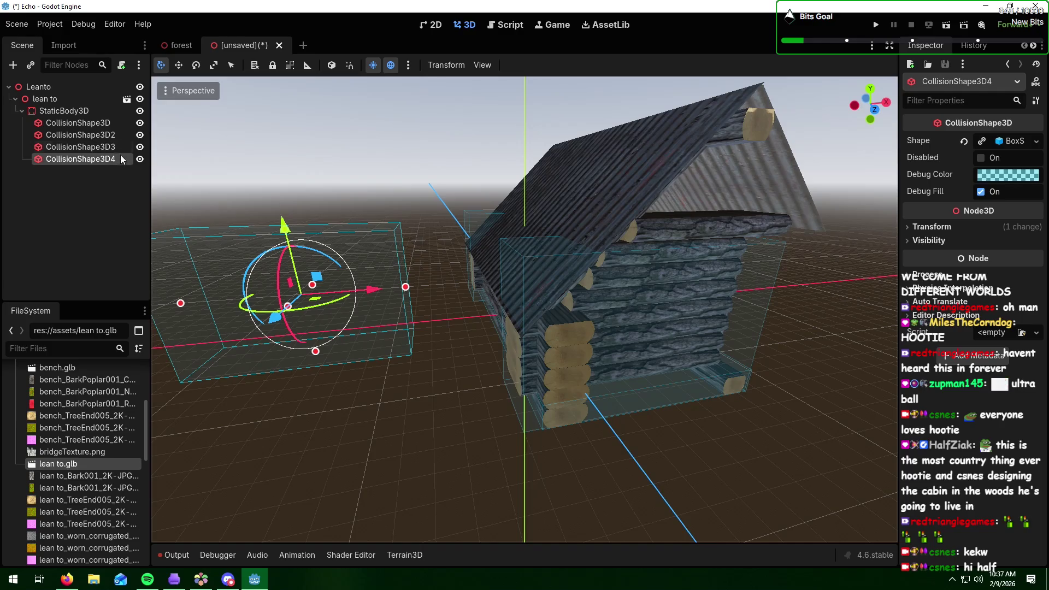
pyautogui.press('Delete')
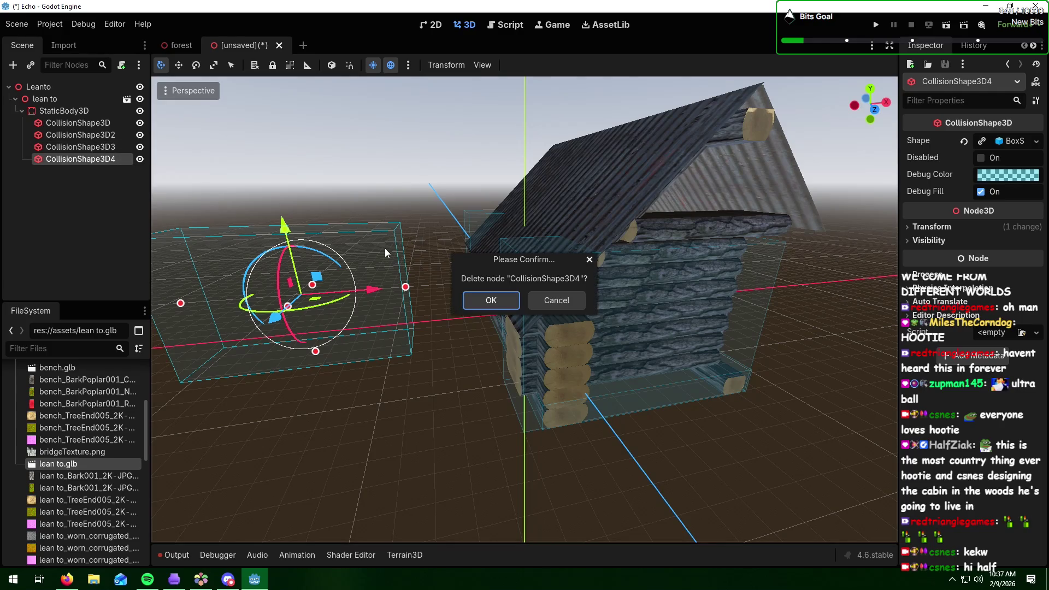
# - Delete CollisionShape3D4 and add a new CollisionShape3D with a BoxShape3D, shifted left
pyautogui.click(489, 300)
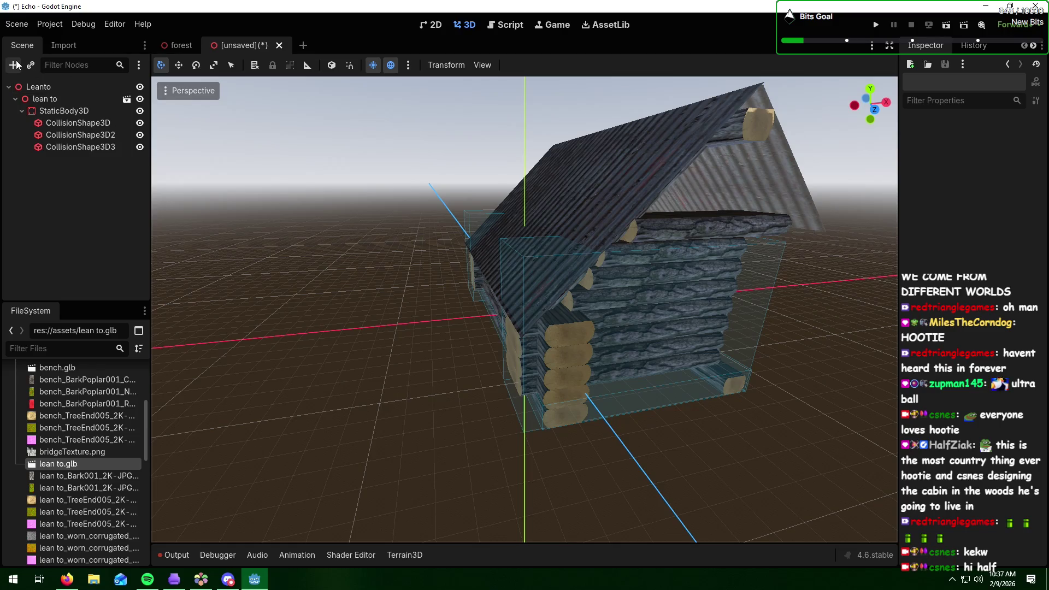
pyautogui.click(13, 65)
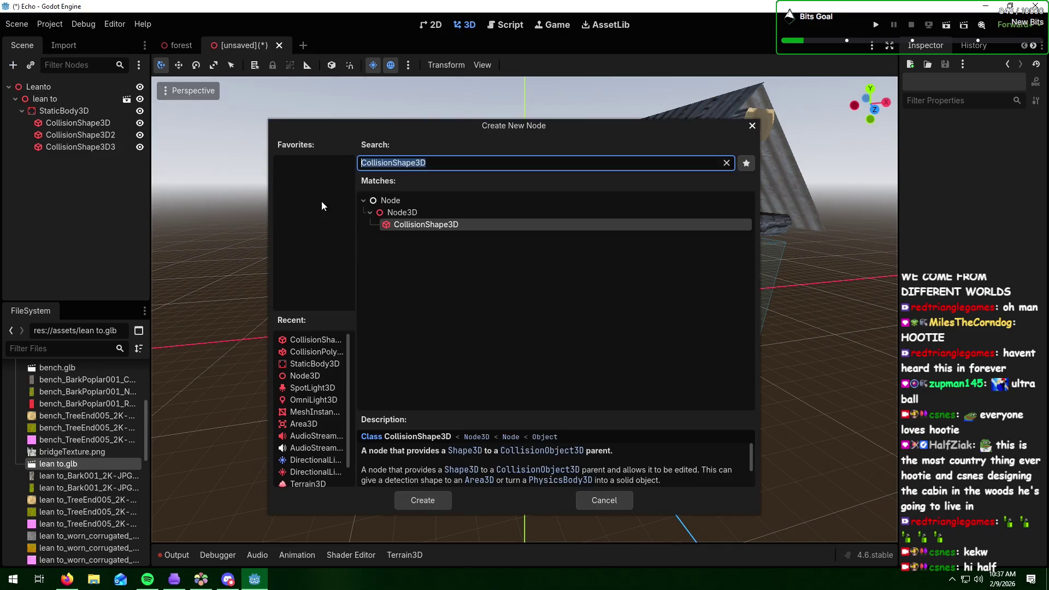
pyautogui.click(425, 501)
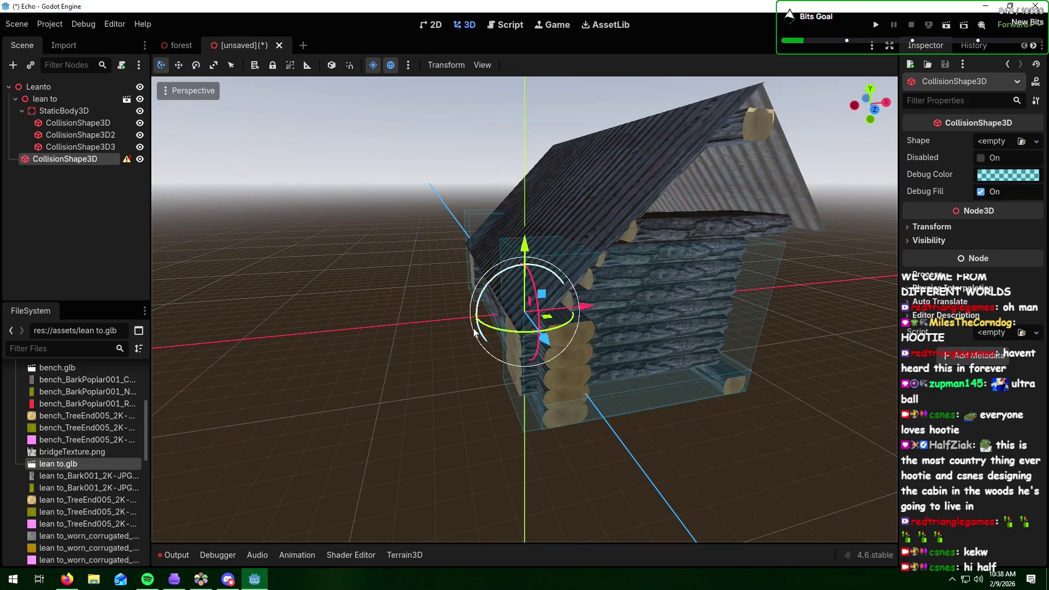
pyautogui.moveTo(583, 307); pyautogui.dragTo(457, 325)
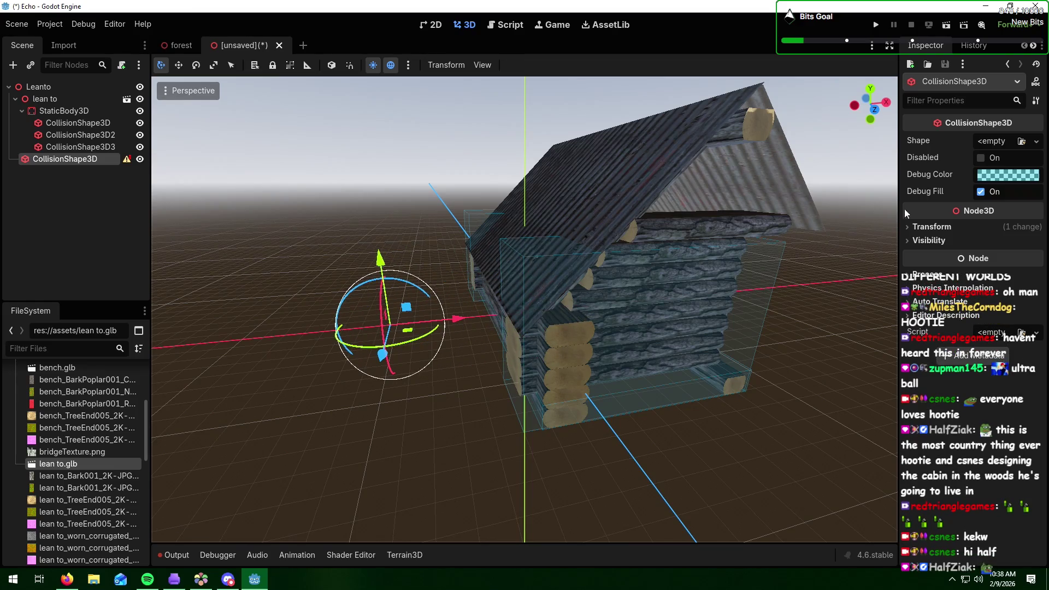
pyautogui.click(1035, 141)
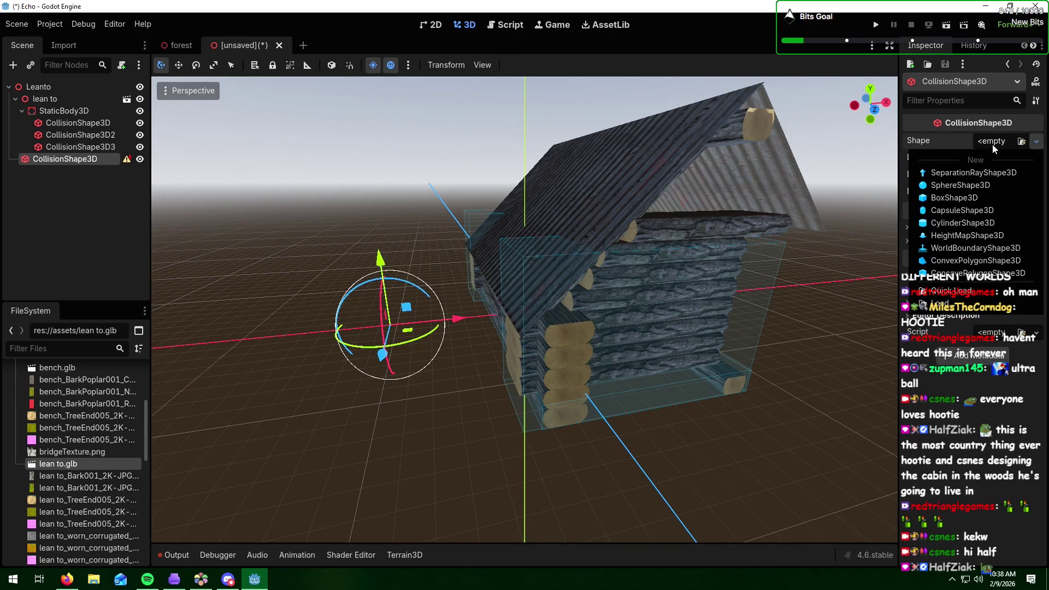
pyautogui.click(954, 198)
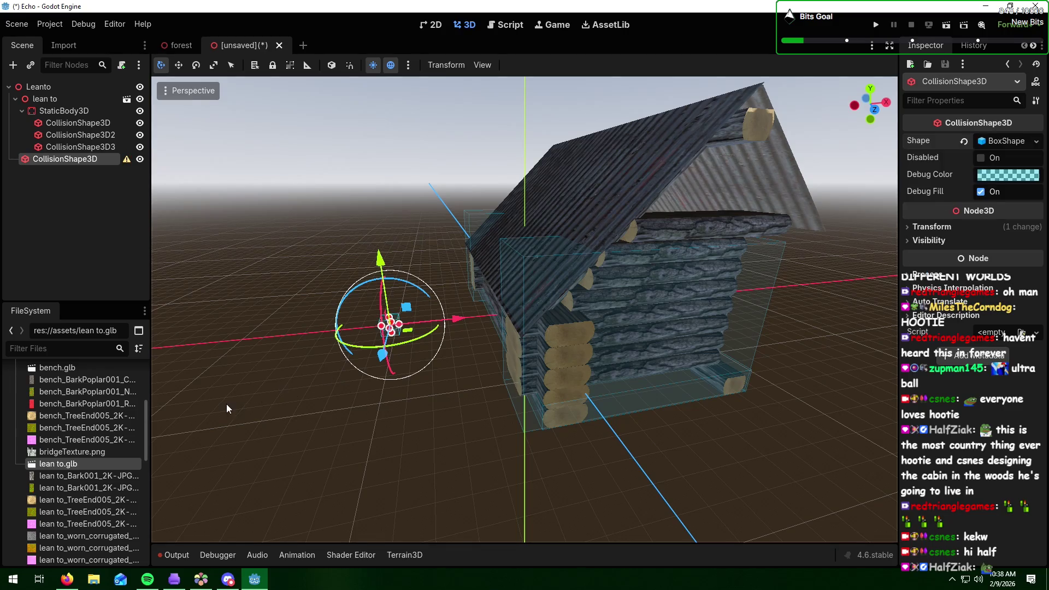
# - Lengthen the new box along Z, place it against the cabin wall and make it taller
pyautogui.moveTo(227, 405); pyautogui.dragTo(373, 387)
pyautogui.scroll(3, 375, 388)
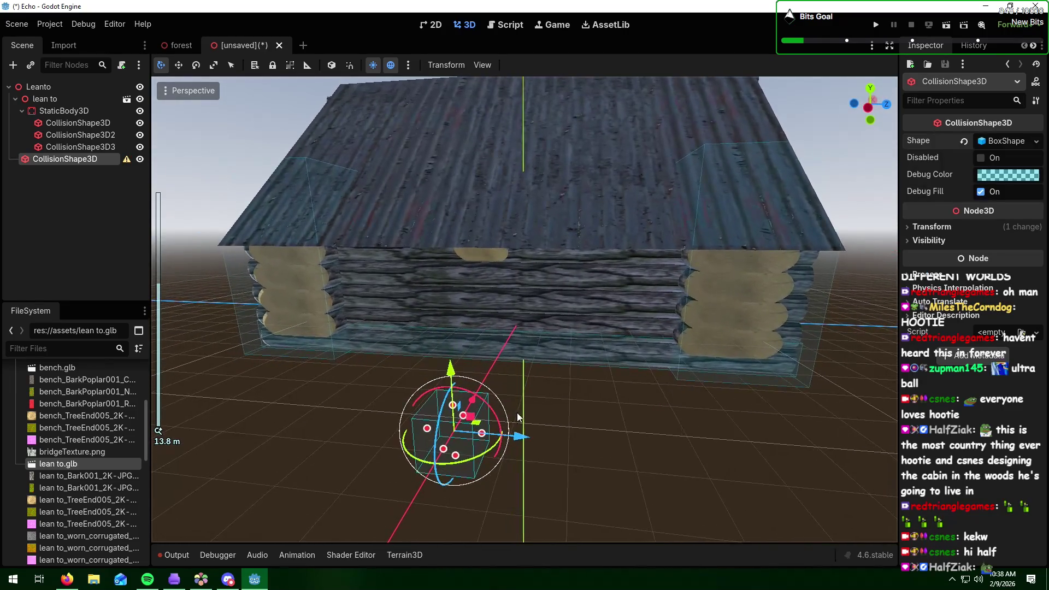
pyautogui.moveTo(494, 446)
pyautogui.mouseDown()
pyautogui.moveTo(509, 392)
pyautogui.moveTo(647, 400)
pyautogui.mouseUp()
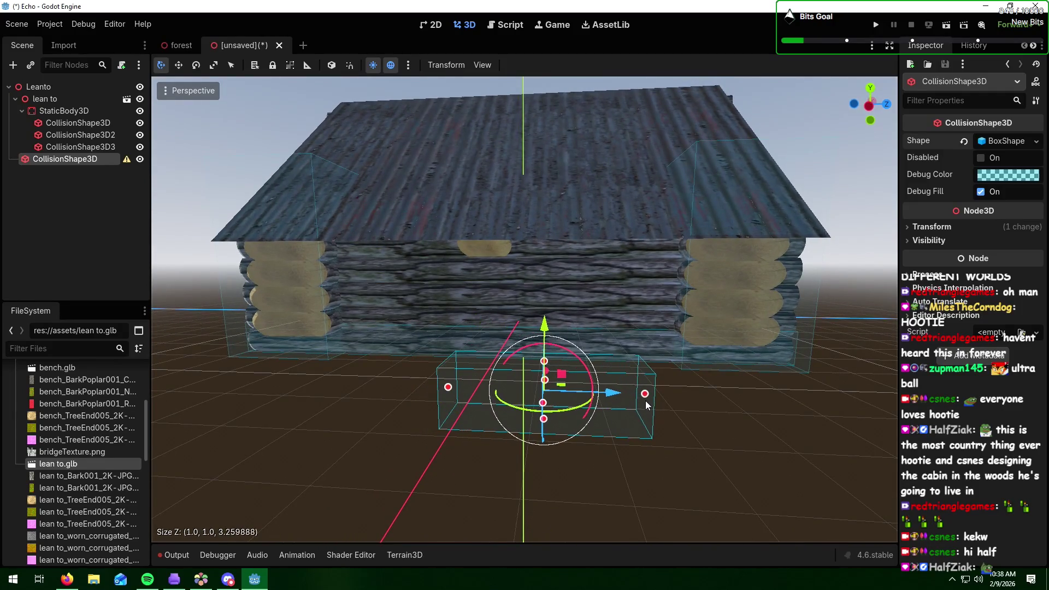
pyautogui.moveTo(447, 387); pyautogui.dragTo(247, 388)
pyautogui.moveTo(507, 419)
pyautogui.mouseDown()
pyautogui.moveTo(540, 356)
pyautogui.moveTo(451, 392)
pyautogui.moveTo(380, 384)
pyautogui.mouseUp()
pyautogui.press('g')
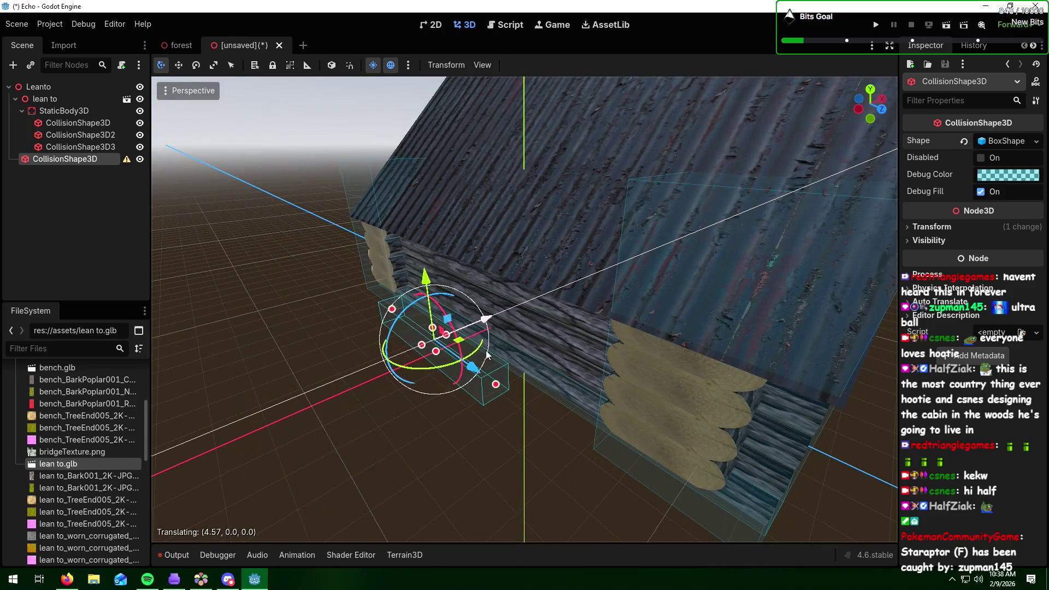
pyautogui.click(397, 345)
pyautogui.moveTo(410, 339)
pyautogui.mouseDown()
pyautogui.moveTo(403, 248)
pyautogui.moveTo(454, 289)
pyautogui.mouseUp()
# - Fit the box along the log wall at about 3.39 tall and 12.49 long
pyautogui.press('f')
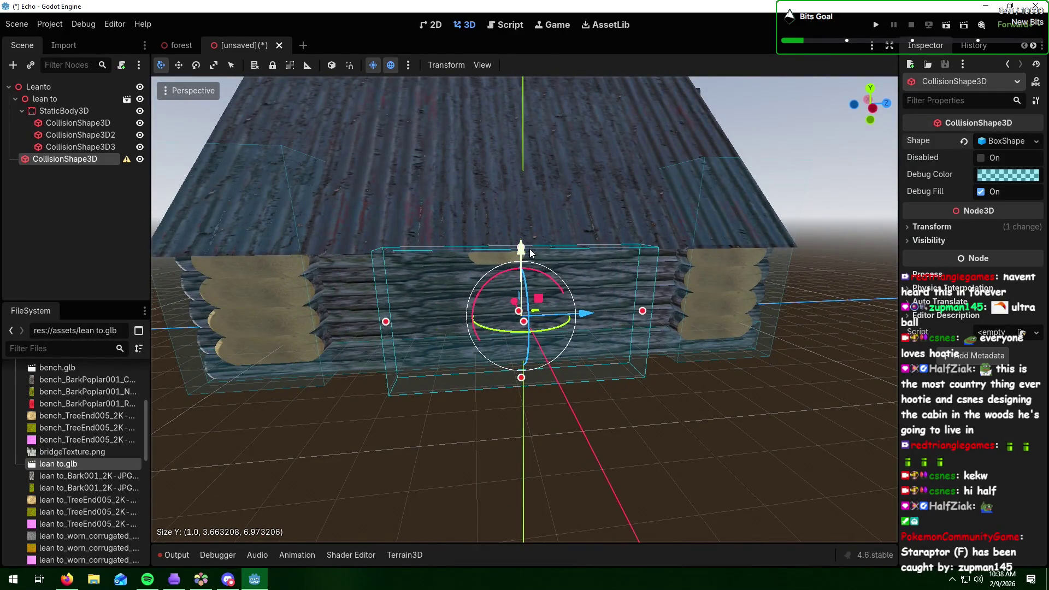
pyautogui.moveTo(523, 249); pyautogui.dragTo(523, 261)
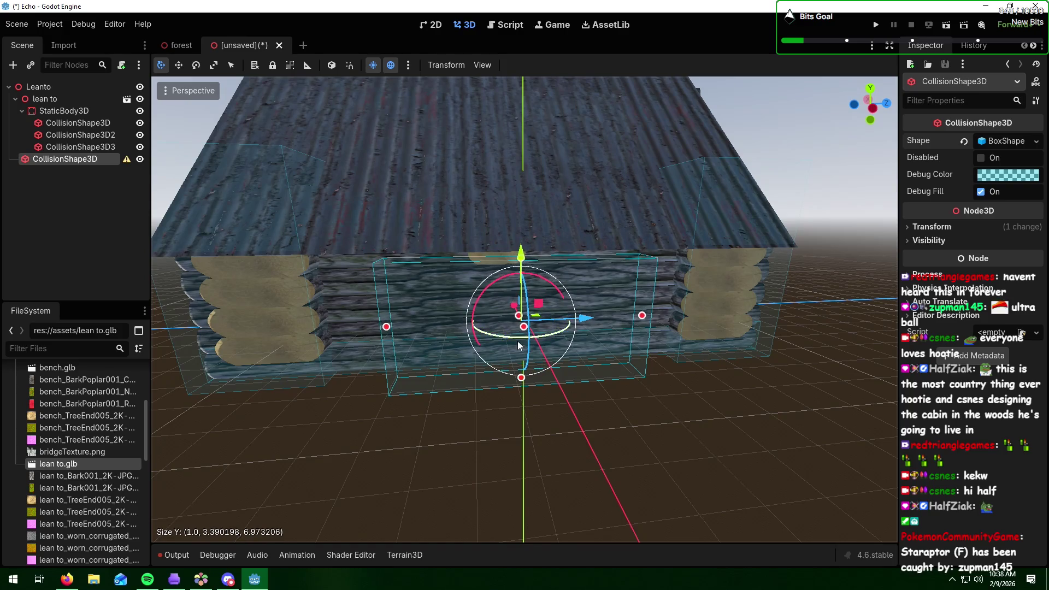
pyautogui.moveTo(514, 312); pyautogui.dragTo(507, 297)
pyautogui.moveTo(719, 387)
pyautogui.mouseDown()
pyautogui.moveTo(611, 361)
pyautogui.moveTo(569, 337)
pyautogui.mouseUp()
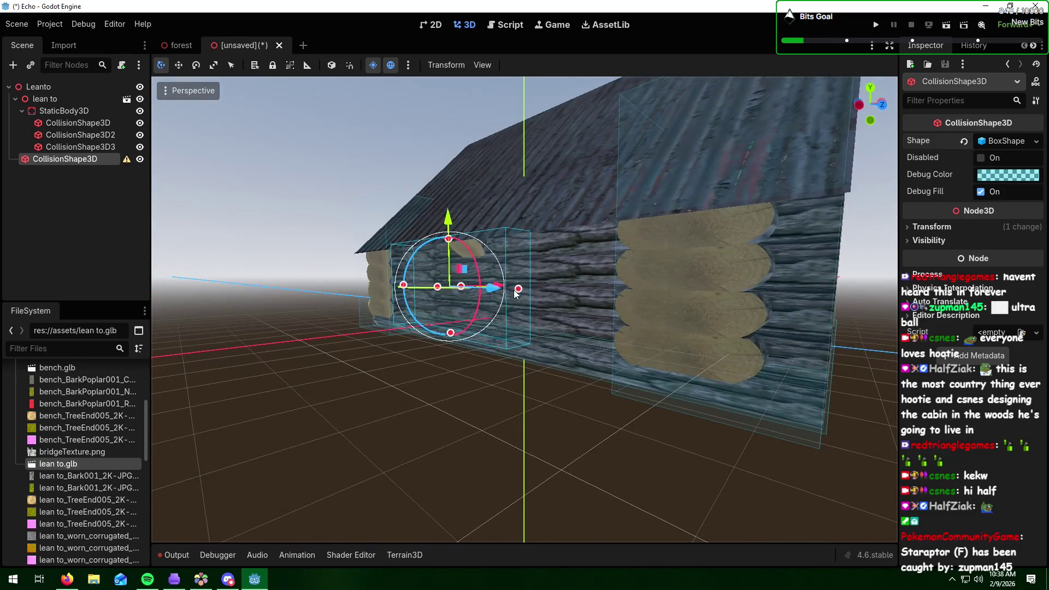
pyautogui.moveTo(518, 290)
pyautogui.mouseDown()
pyautogui.moveTo(601, 290)
pyautogui.moveTo(691, 341)
pyautogui.mouseUp()
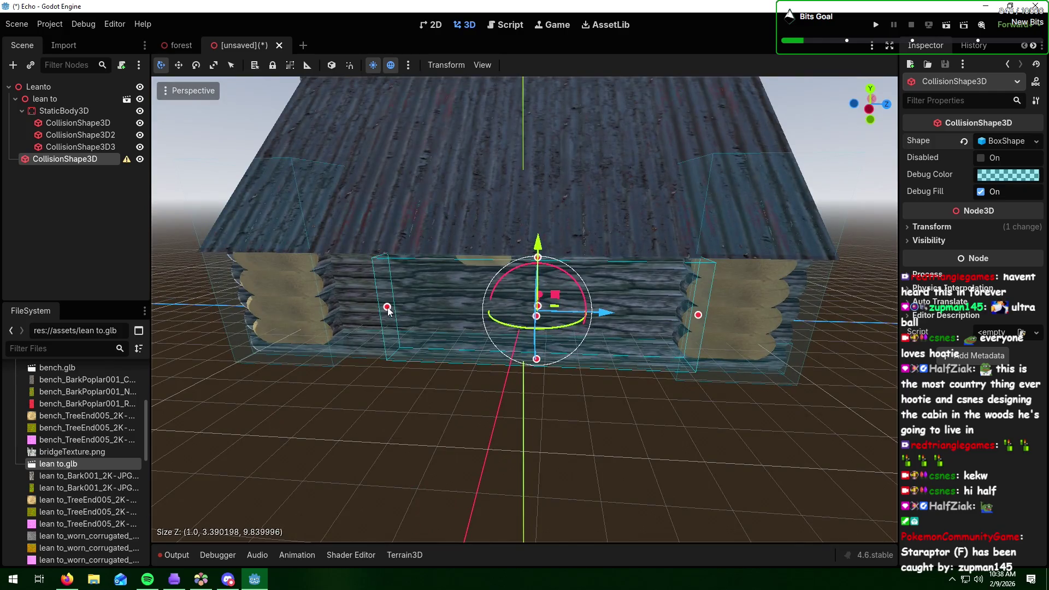
pyautogui.moveTo(388, 310); pyautogui.dragTo(312, 311)
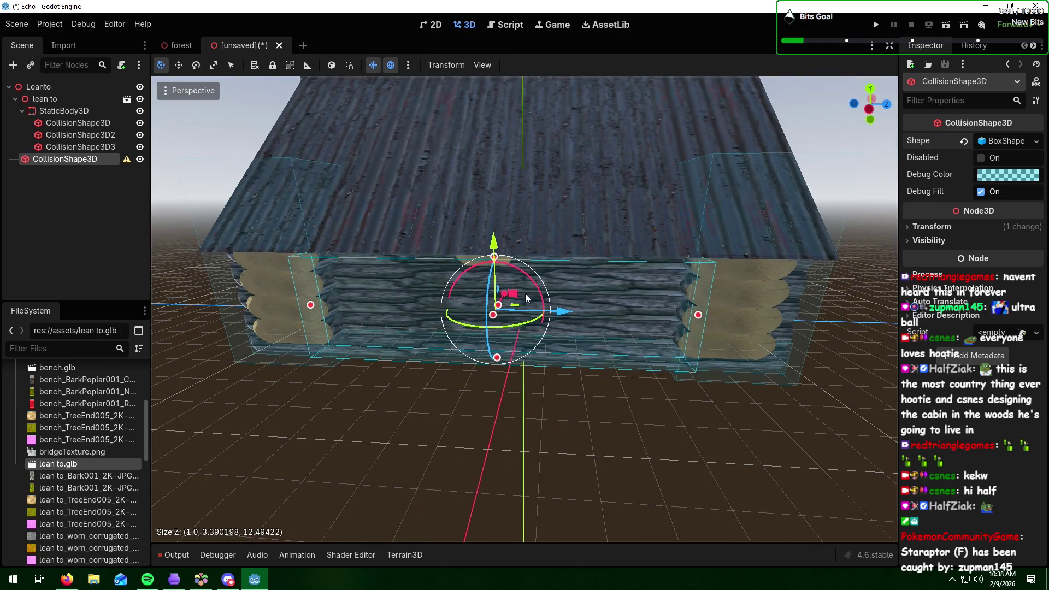
pyautogui.moveTo(508, 299); pyautogui.dragTo(509, 295)
pyautogui.moveTo(672, 320); pyautogui.dragTo(320, 323)
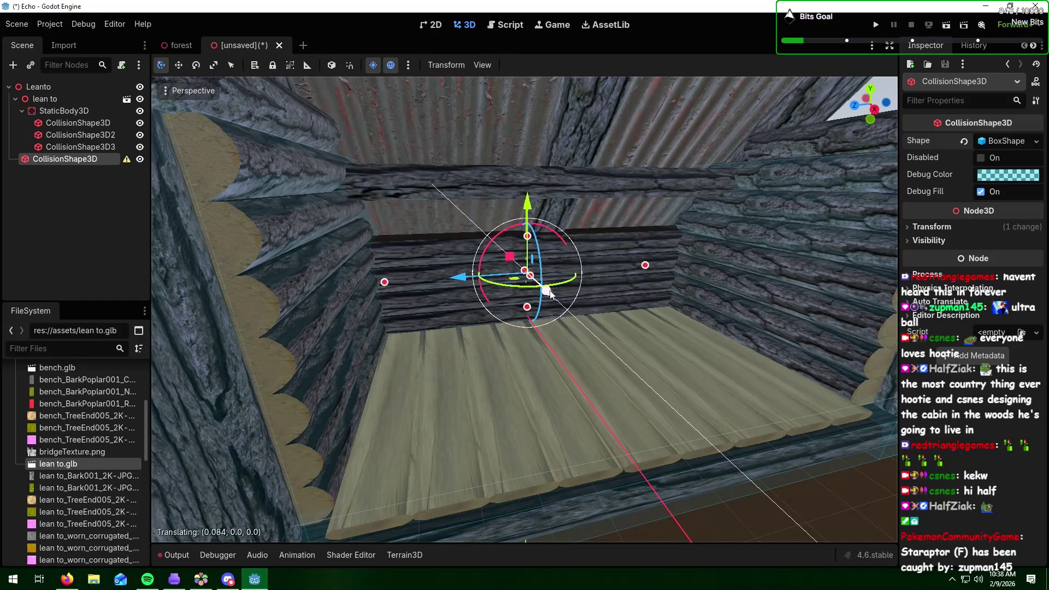
# - Slide the wall box along X and thin it to about 2.85 so it reaches the roof
pyautogui.moveTo(546, 290)
pyautogui.mouseDown()
pyautogui.moveTo(572, 306)
pyautogui.moveTo(520, 270)
pyautogui.moveTo(530, 160)
pyautogui.mouseUp()
pyautogui.moveTo(348, 195)
pyautogui.mouseDown()
pyautogui.moveTo(616, 198)
pyautogui.moveTo(596, 203)
pyautogui.mouseUp()
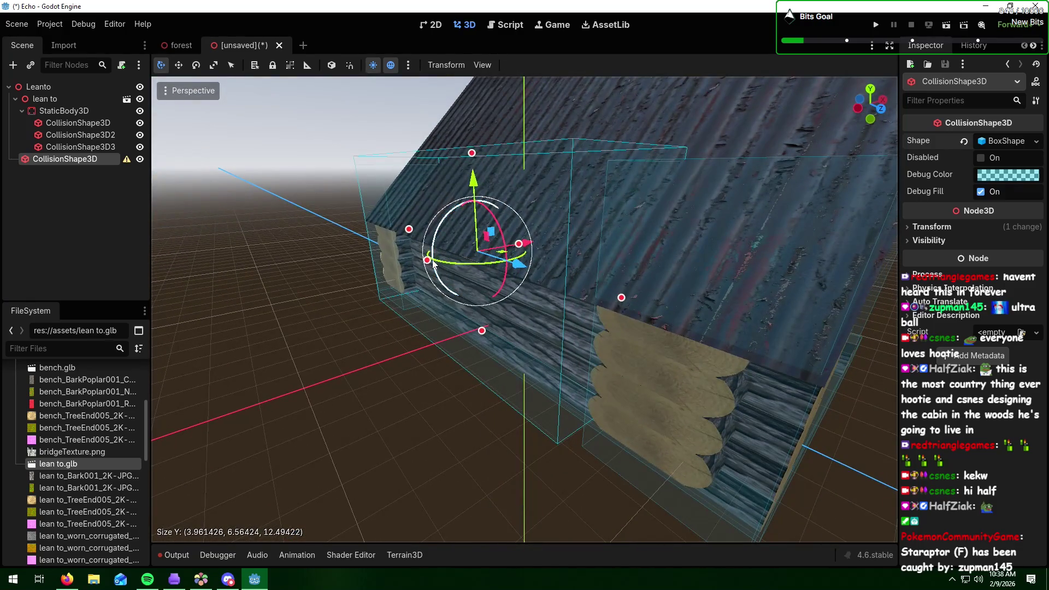
pyautogui.moveTo(426, 260)
pyautogui.mouseDown()
pyautogui.moveTo(507, 250)
pyautogui.moveTo(497, 340)
pyautogui.mouseUp()
pyautogui.moveTo(563, 326); pyautogui.dragTo(427, 321)
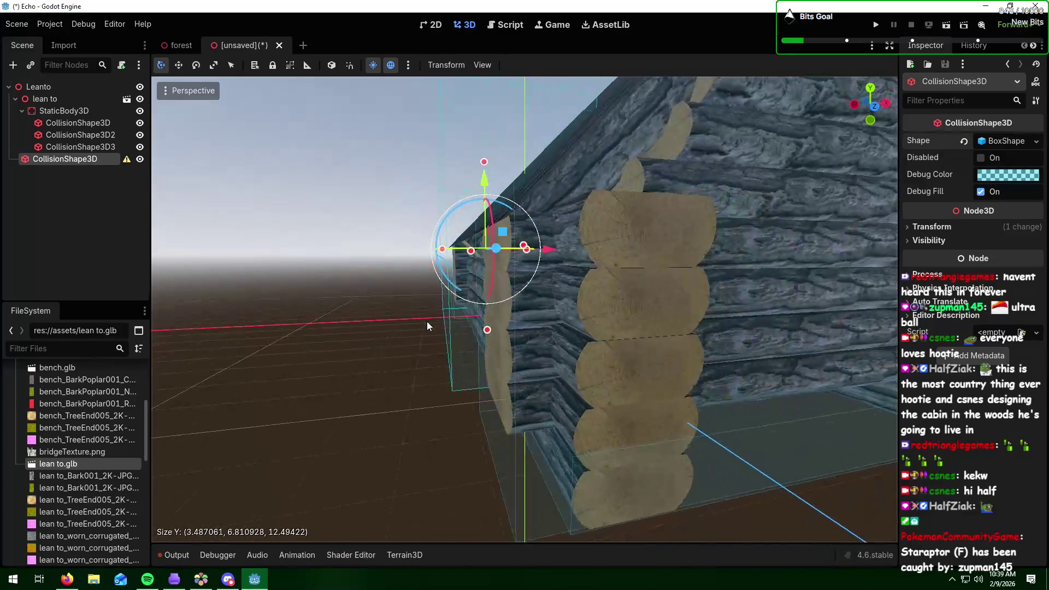
pyautogui.moveTo(443, 250); pyautogui.dragTo(460, 254)
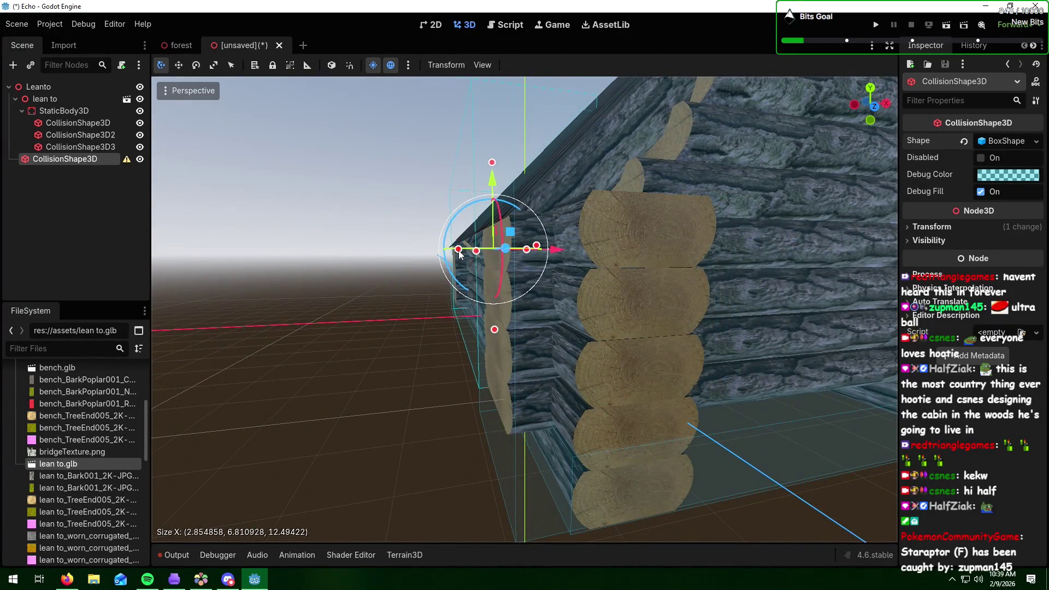
pyautogui.scroll(10, 441, 320)
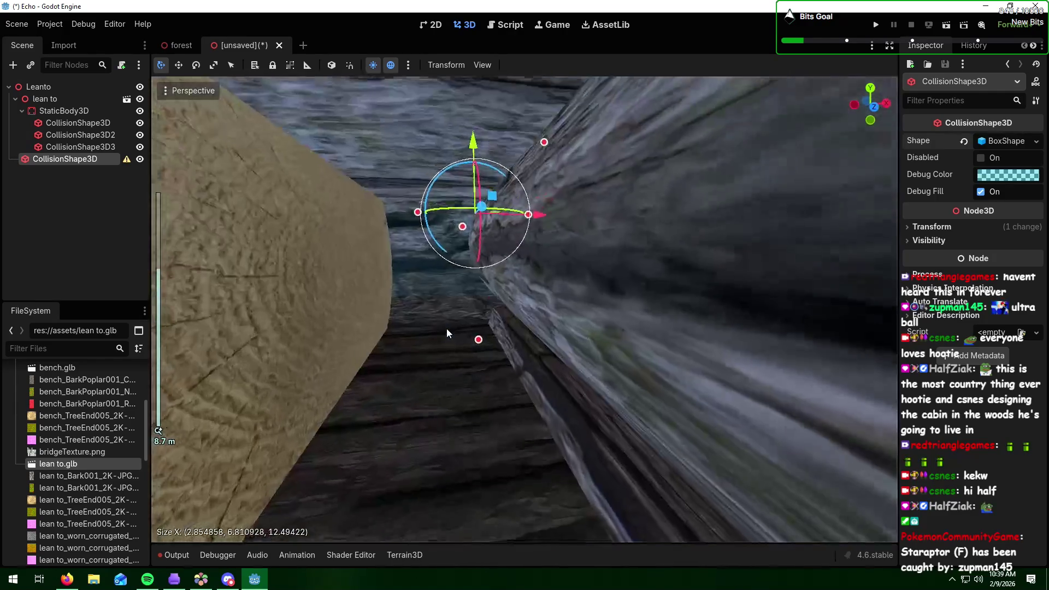
pyautogui.scroll(-10, 446, 329)
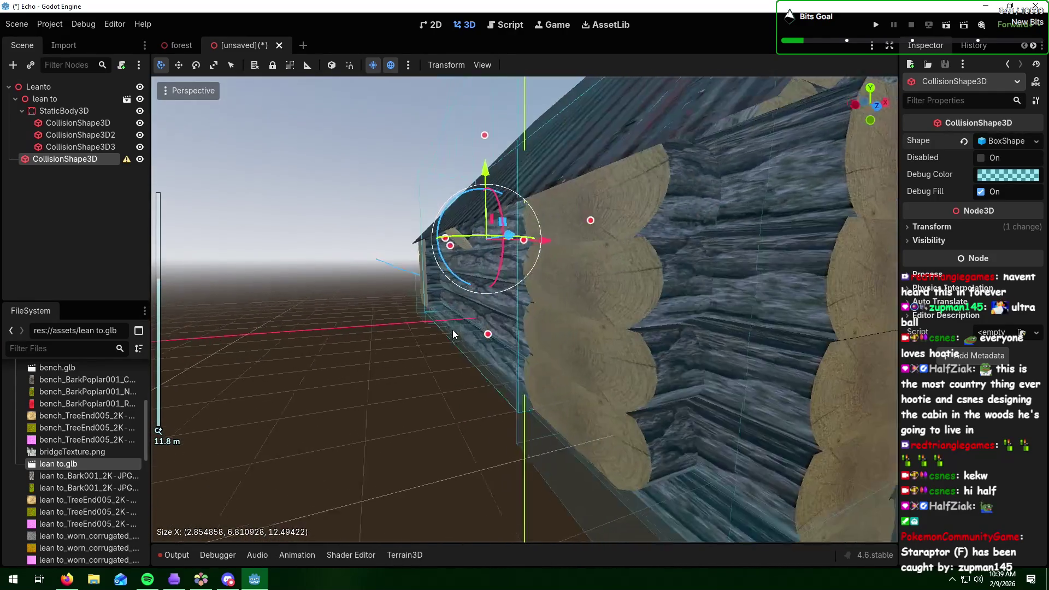
pyautogui.moveTo(502, 325)
pyautogui.mouseDown()
pyautogui.moveTo(520, 319)
pyautogui.moveTo(595, 341)
pyautogui.mouseUp()
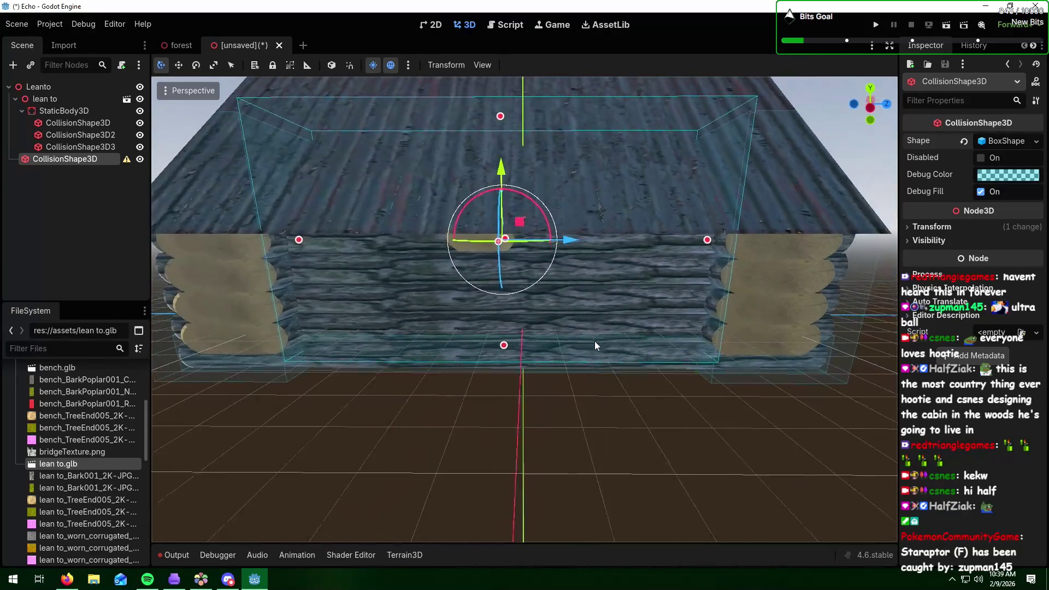
pyautogui.scroll(3, 594, 340)
pyautogui.scroll(2, 595, 341)
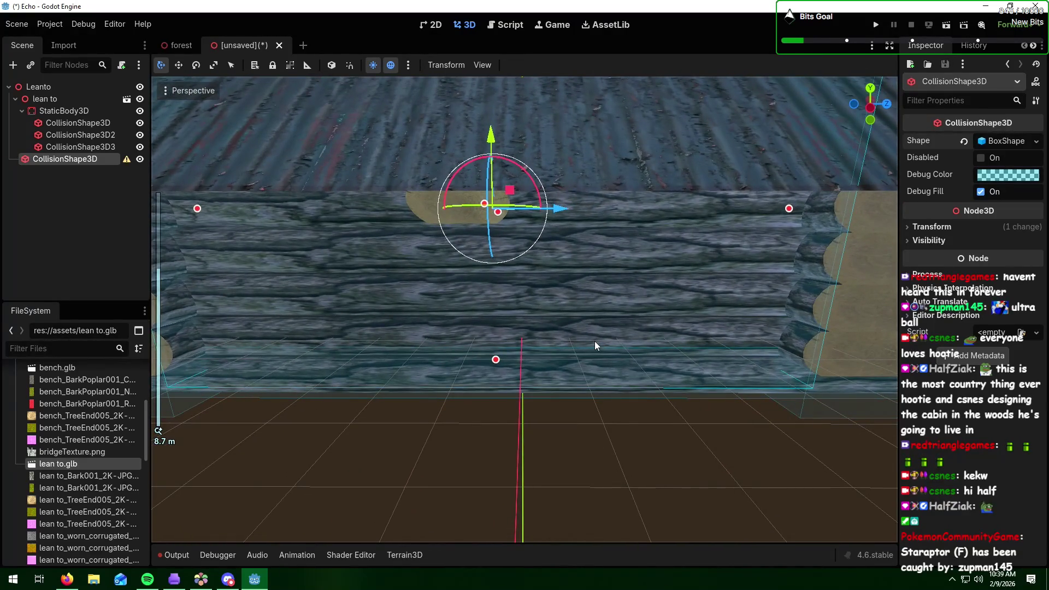
pyautogui.scroll(-2, 595, 340)
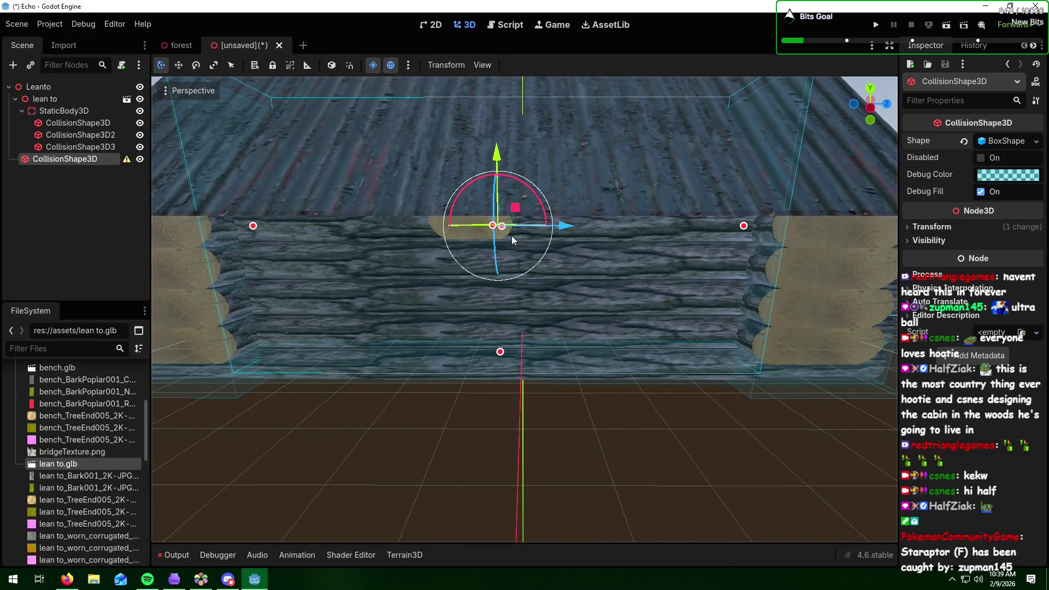
pyautogui.moveTo(511, 236)
pyautogui.mouseDown()
pyautogui.moveTo(584, 225)
pyautogui.moveTo(520, 189)
pyautogui.moveTo(457, 238)
pyautogui.mouseUp()
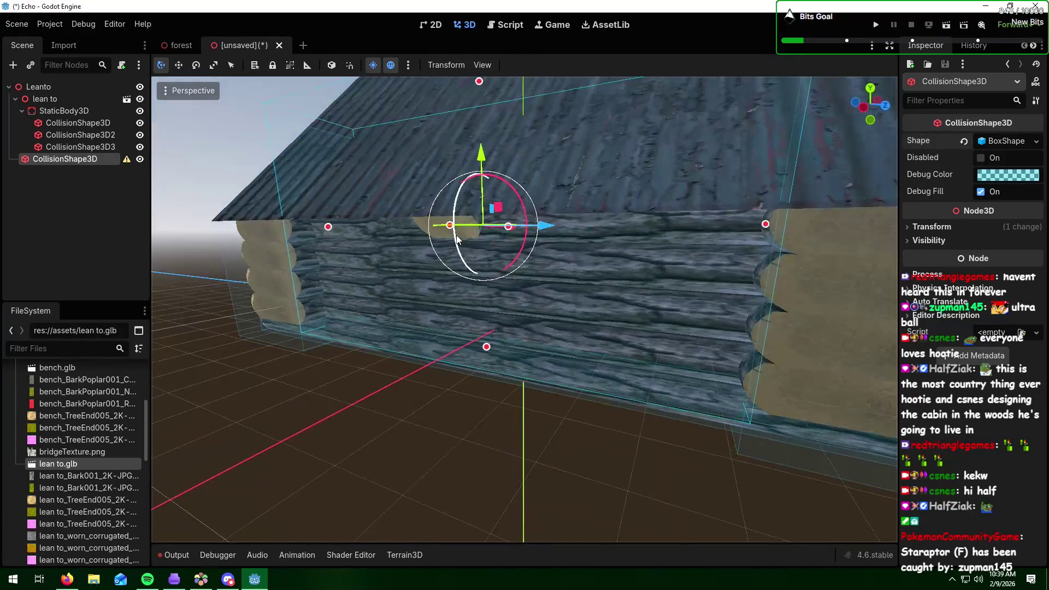
# - Save the lean-to scene as leanto.tscn in the Scenes folder and return to the forest scene
pyautogui.click(17, 24)
pyautogui.click(95, 119)
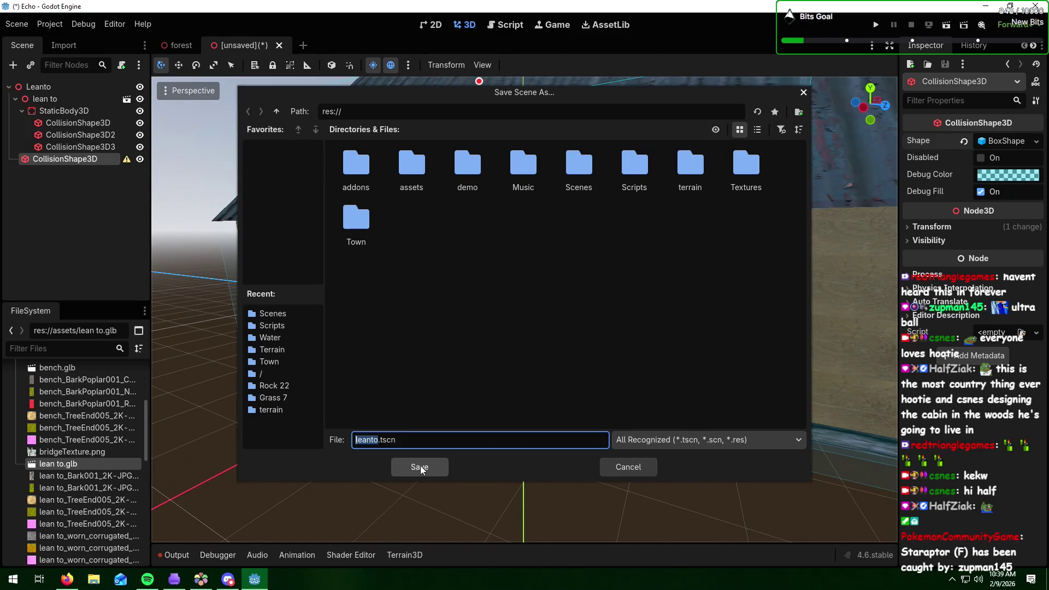
pyautogui.click(293, 315)
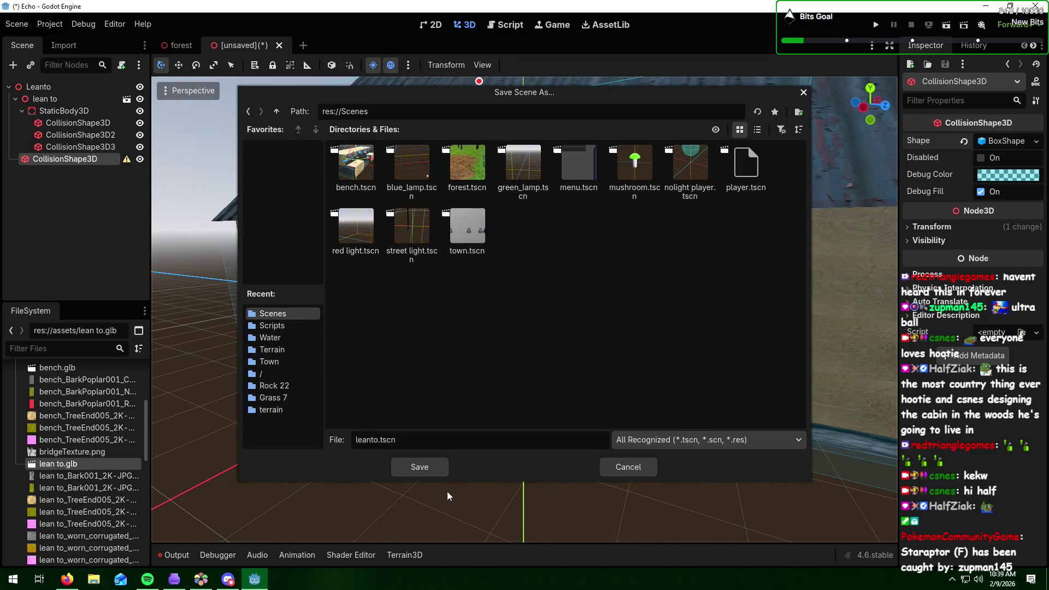
pyautogui.click(423, 469)
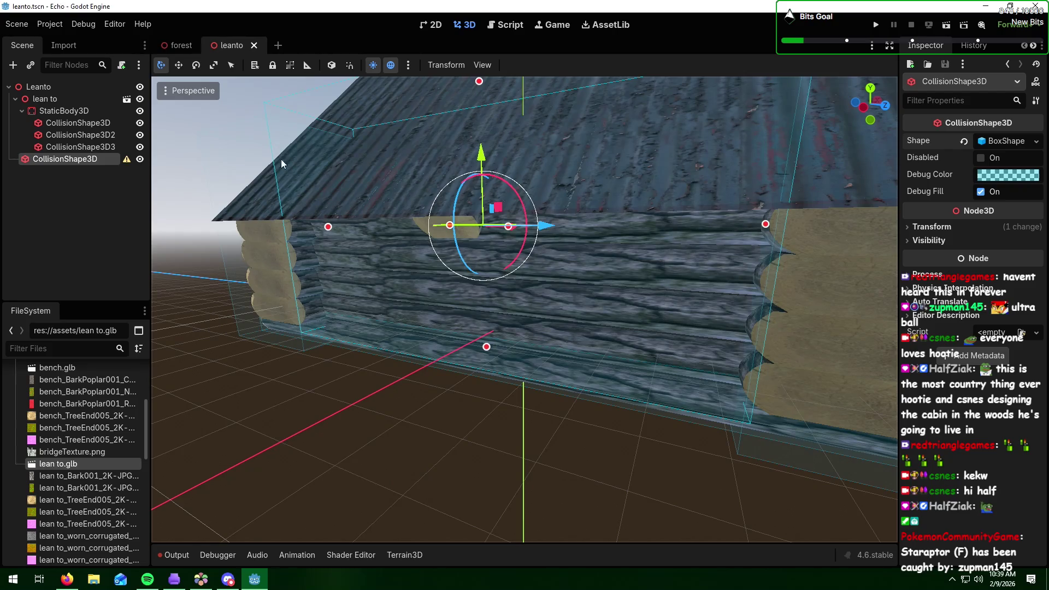
pyautogui.click(180, 45)
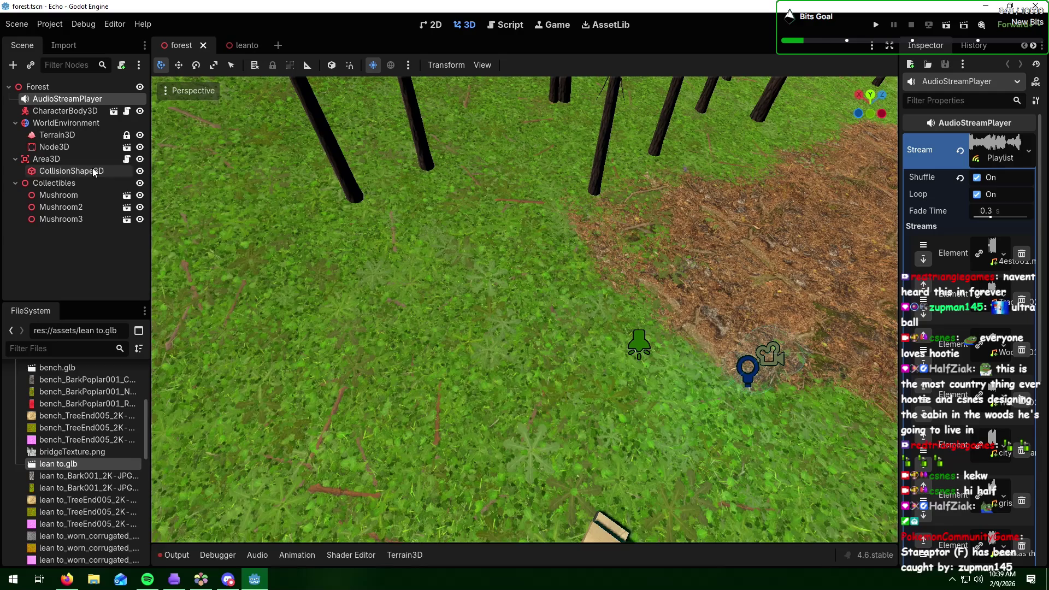
# - Fly the 3D view over the trees to a forest clearing
pyautogui.click(65, 122)
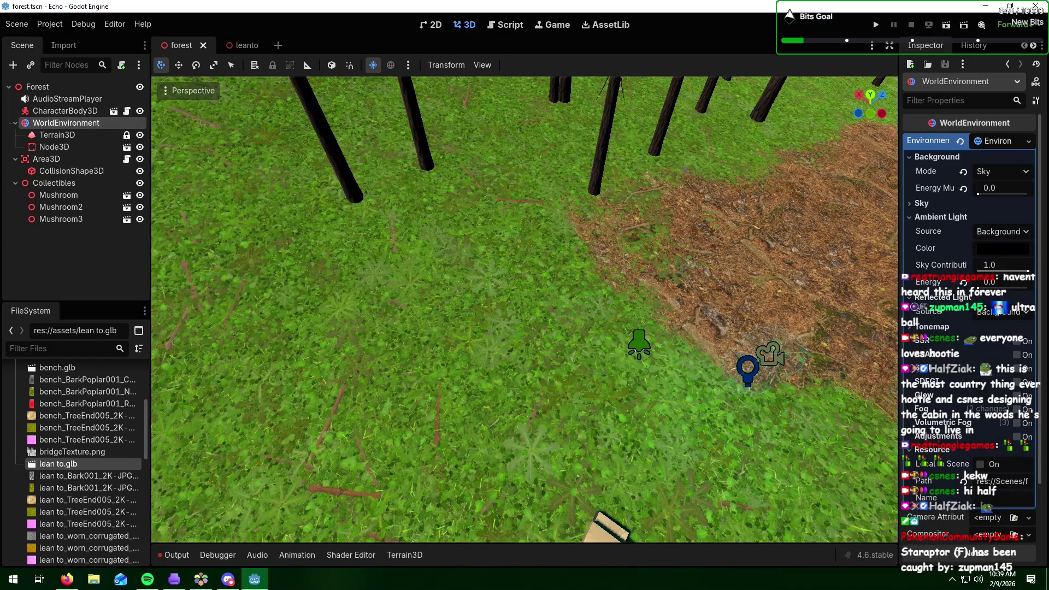
pyautogui.hotkey('alt', 'Tab')
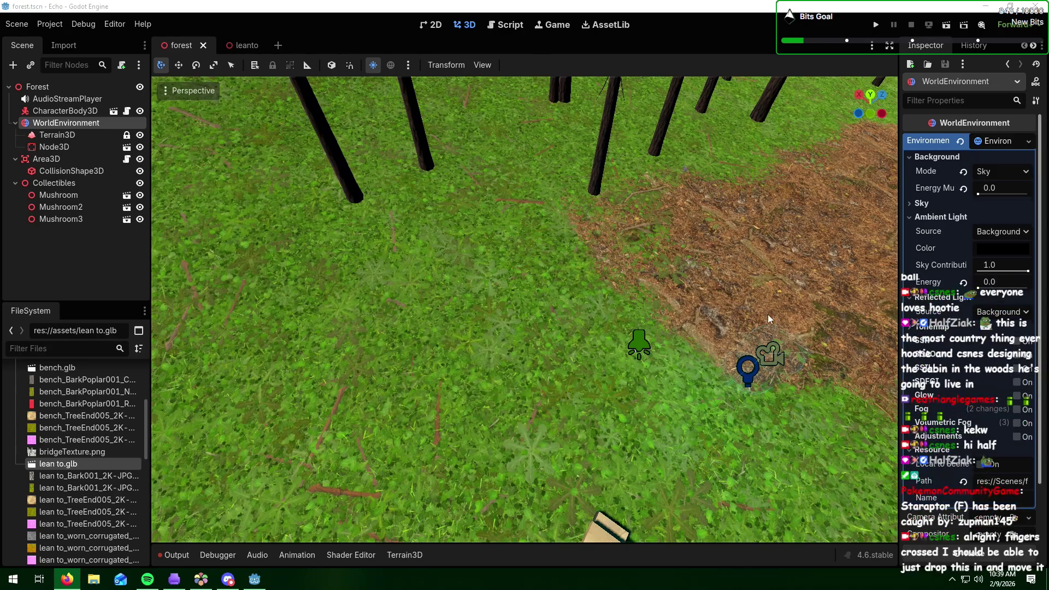
pyautogui.moveTo(613, 267)
pyautogui.mouseDown()
pyautogui.moveTo(477, 227)
pyautogui.moveTo(468, 260)
pyautogui.mouseUp()
pyautogui.click(468, 260)
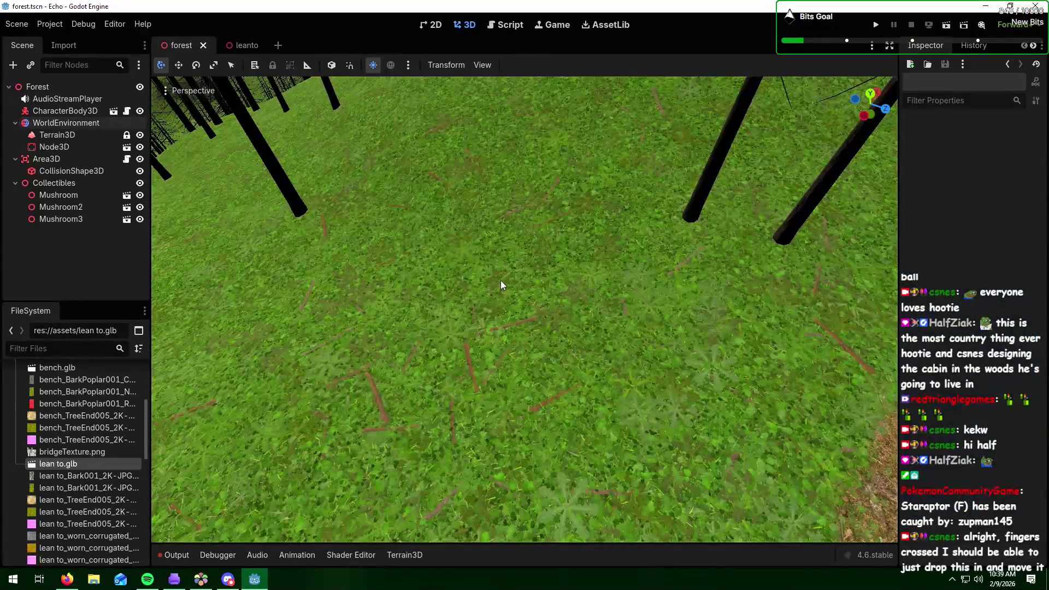
pyautogui.moveTo(525, 309)
pyautogui.mouseDown()
pyautogui.moveTo(524, 284)
pyautogui.moveTo(524, 339)
pyautogui.moveTo(524, 270)
pyautogui.moveTo(524, 308)
pyautogui.moveTo(411, 268)
pyautogui.mouseUp()
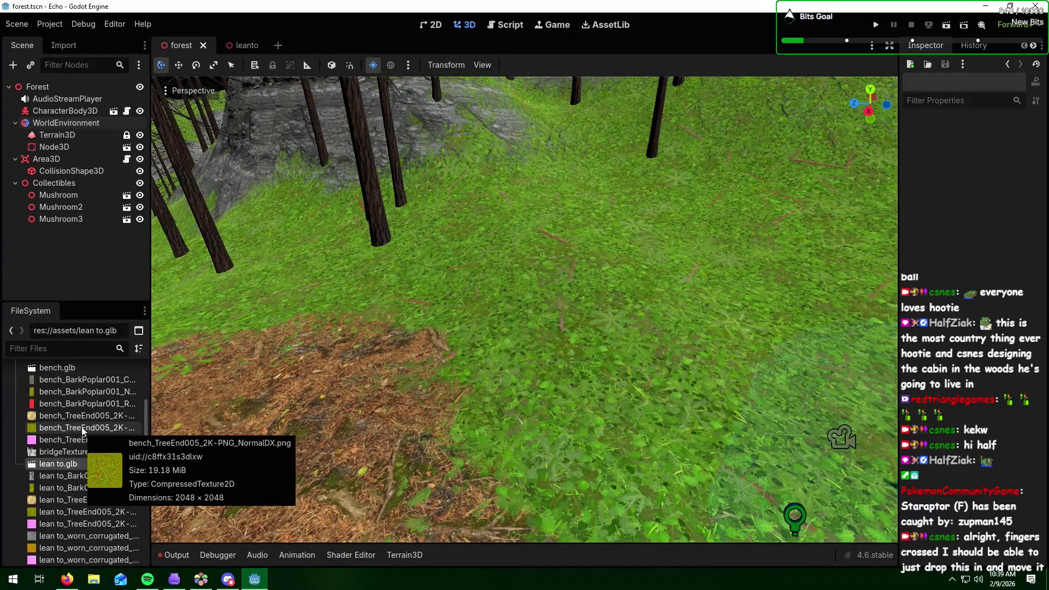
pyautogui.scroll(5, 66, 414)
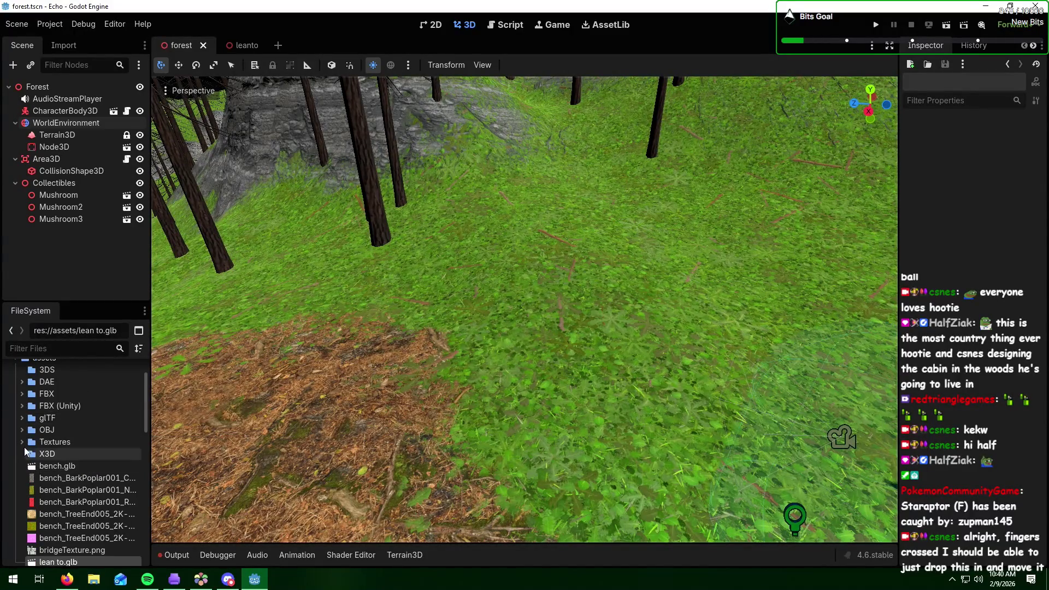
# - Collapse the assets folder in the FileSystem dock so the Scenes folder files show
pyautogui.click(22, 409)
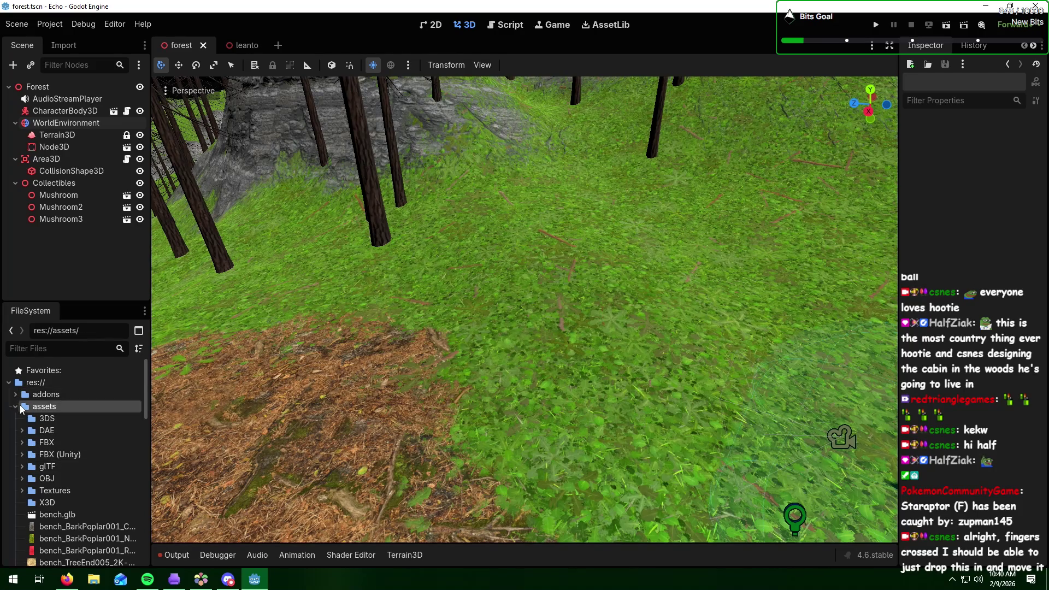
pyautogui.click(16, 406)
pyautogui.scroll(-3, 17, 410)
pyautogui.scroll(2, 17, 412)
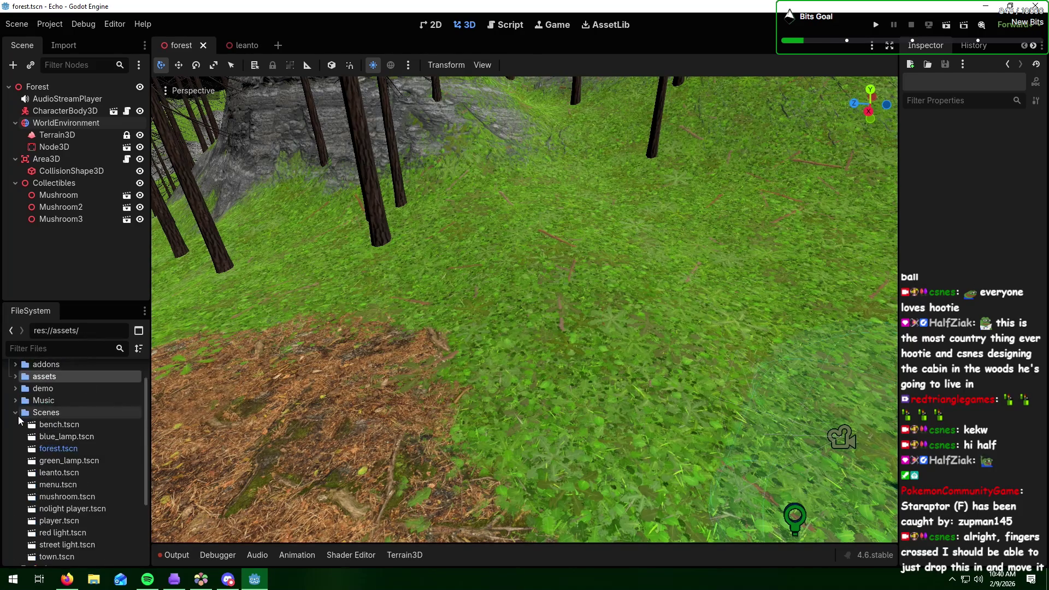
# - Drag leanto.tscn into the forest scene and fly the camera in close to it
pyautogui.click(72, 472)
pyautogui.moveTo(264, 369)
pyautogui.mouseDown()
pyautogui.moveTo(424, 263)
pyautogui.moveTo(452, 293)
pyautogui.moveTo(489, 303)
pyautogui.mouseUp()
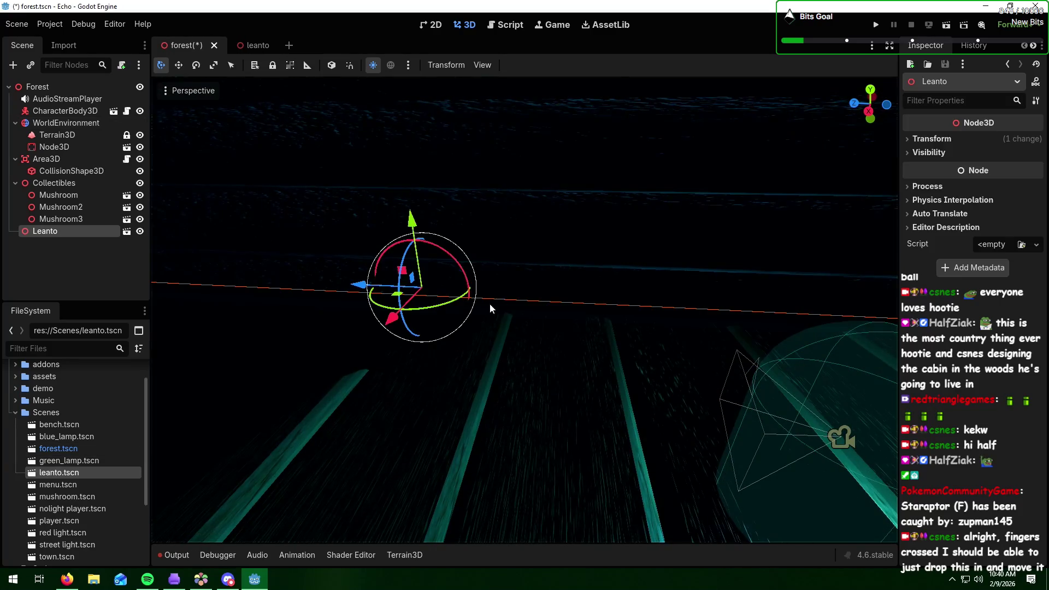
pyautogui.press('s')
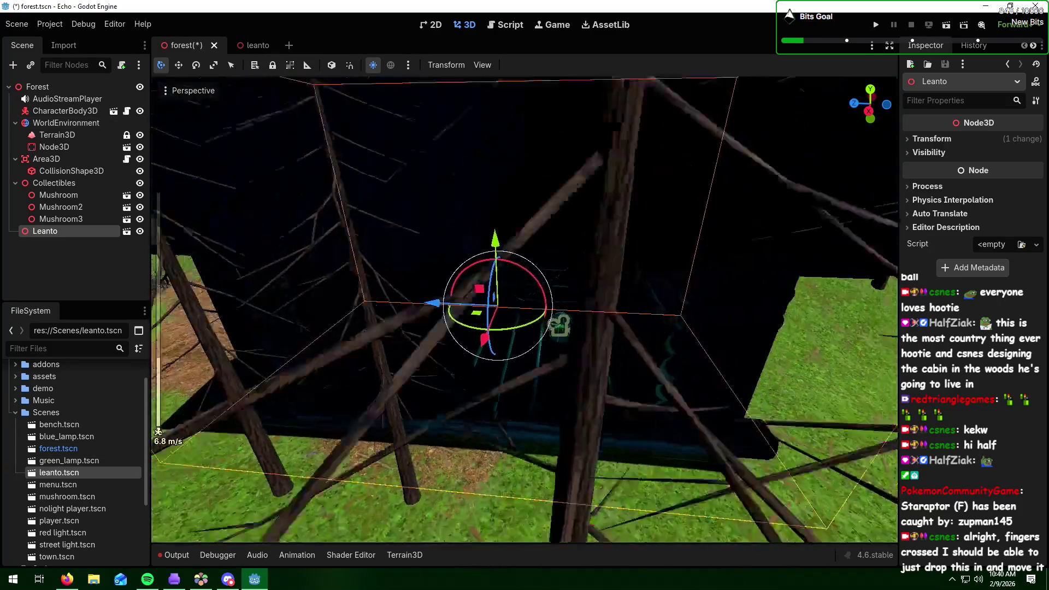
pyautogui.scroll(2, 524, 308)
pyautogui.scroll(4, 524, 309)
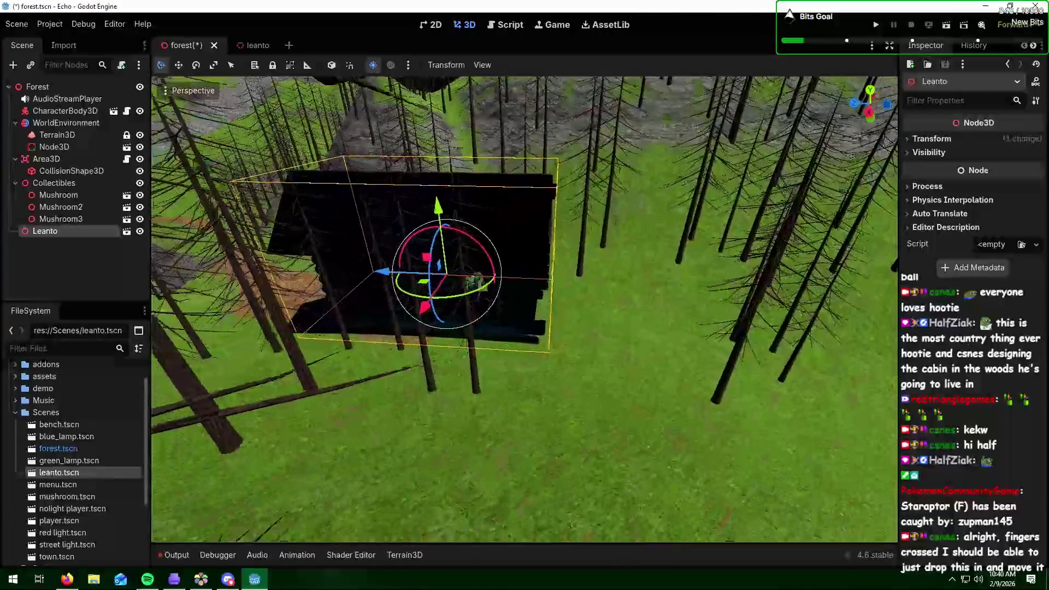
pyautogui.press('w')
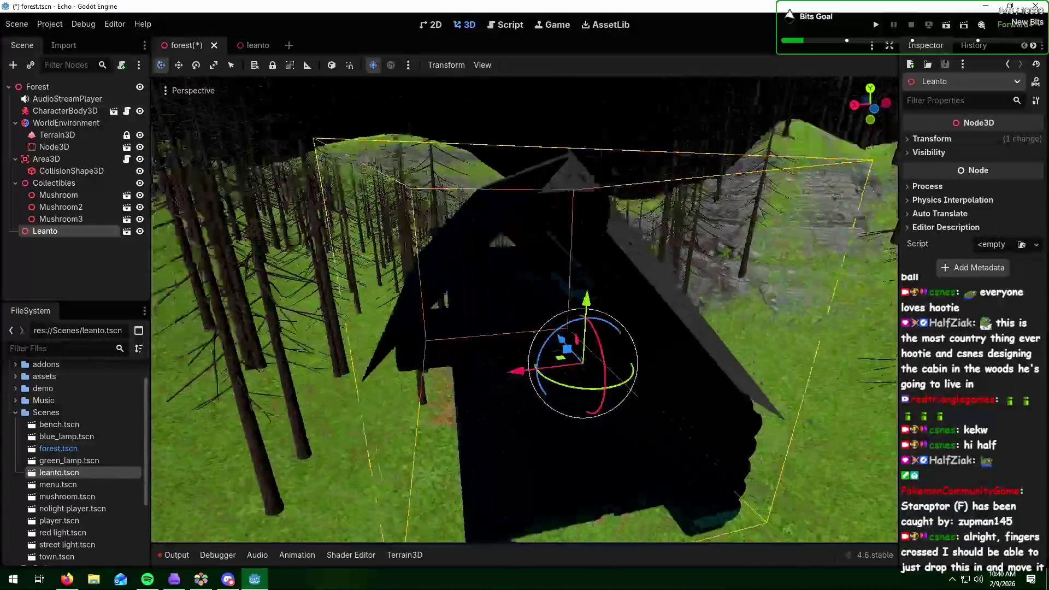
pyautogui.press('s')
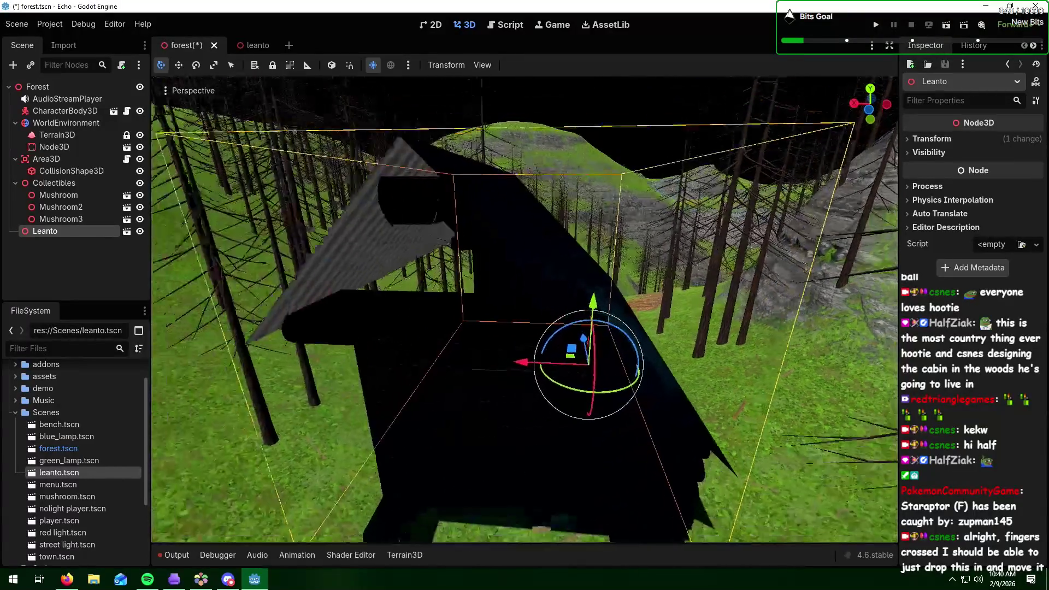
pyautogui.press('w')
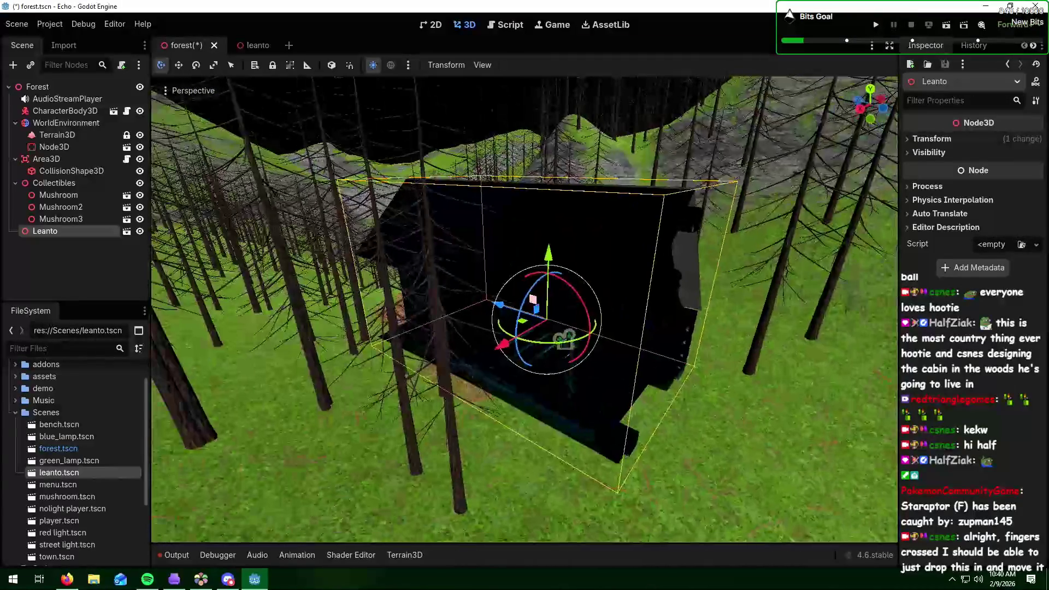
pyautogui.press('w')
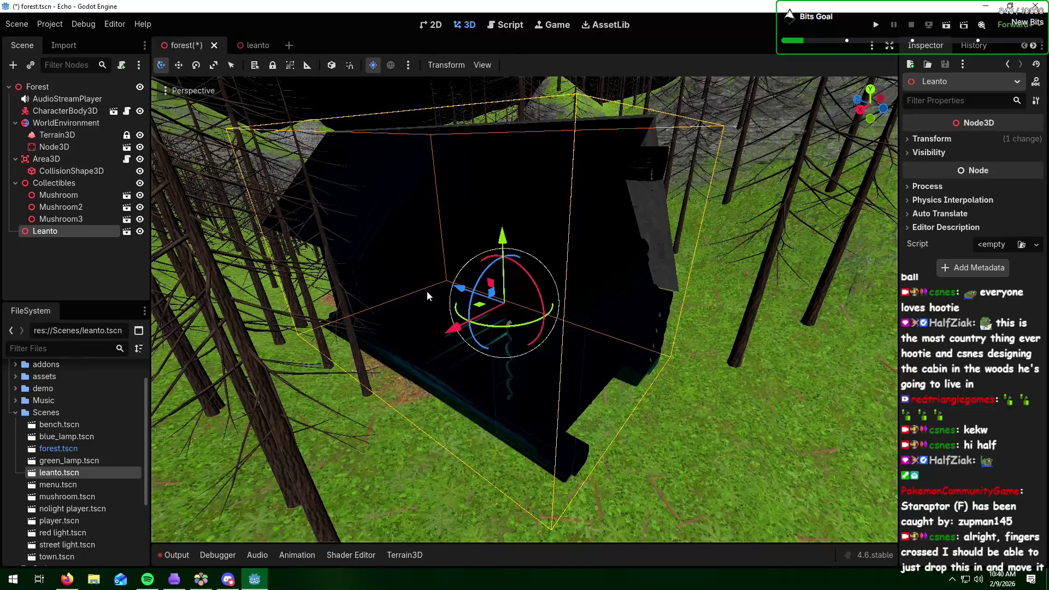
pyautogui.moveTo(474, 296)
pyautogui.mouseDown()
pyautogui.moveTo(680, 311)
pyautogui.moveTo(759, 331)
pyautogui.moveTo(636, 348)
pyautogui.moveTo(592, 335)
pyautogui.moveTo(681, 323)
pyautogui.moveTo(689, 342)
pyautogui.mouseUp()
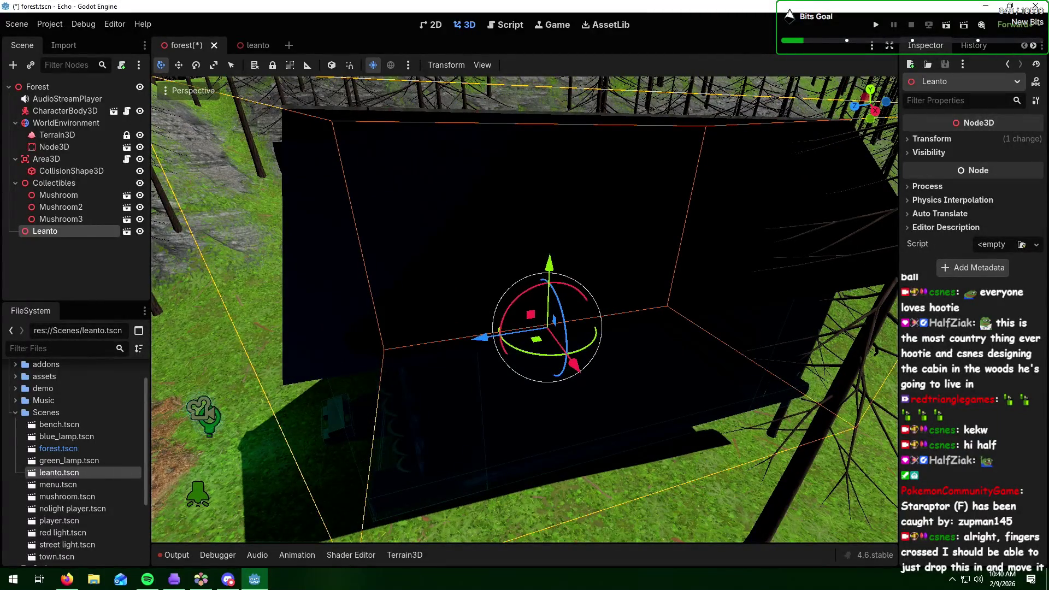
# - Rotate the lean-to about 44° around Y, then shift it along X and Z and lower it onto the ground
pyautogui.hotkey('alt', 'Tab')
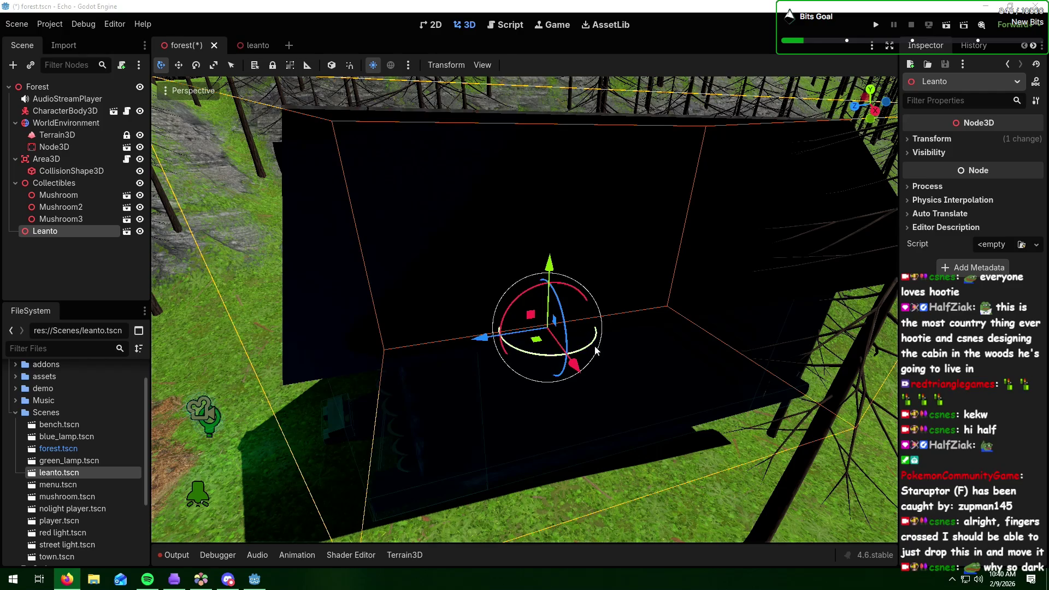
pyautogui.moveTo(582, 344); pyautogui.dragTo(463, 359)
pyautogui.press('g')
pyautogui.press('x')
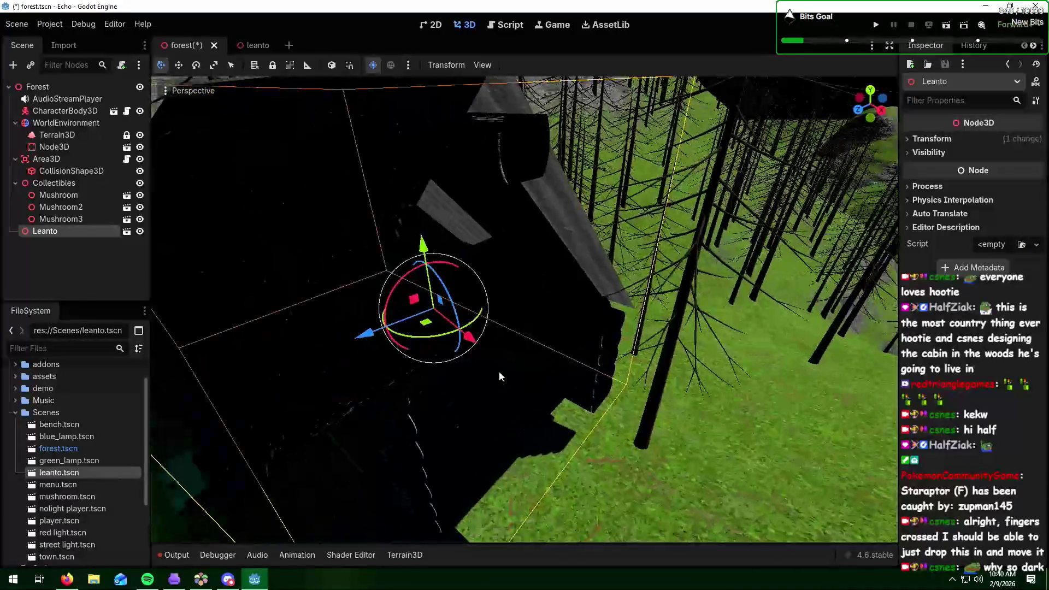
pyautogui.click(617, 372)
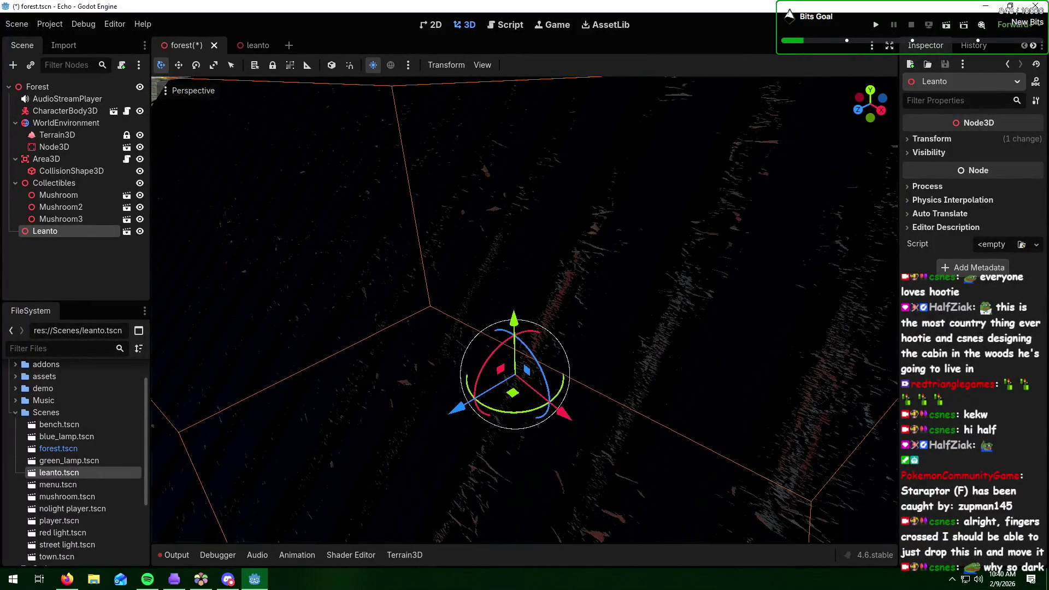
pyautogui.scroll(-5, 618, 371)
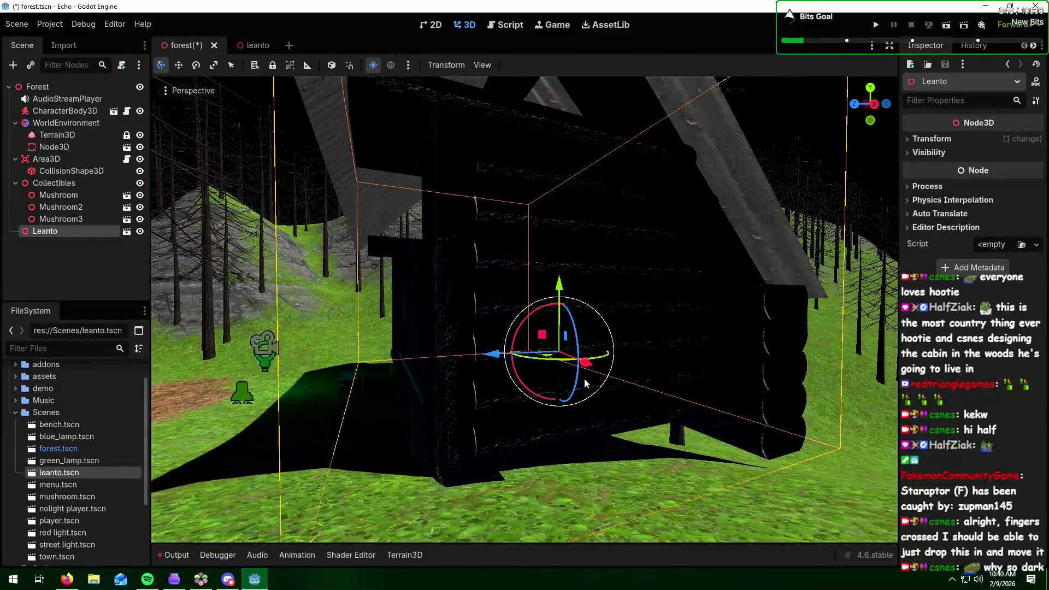
pyautogui.moveTo(503, 358)
pyautogui.mouseDown()
pyautogui.moveTo(688, 358)
pyautogui.moveTo(694, 321)
pyautogui.mouseUp()
pyautogui.moveTo(695, 281); pyautogui.dragTo(696, 321)
pyautogui.press('s')
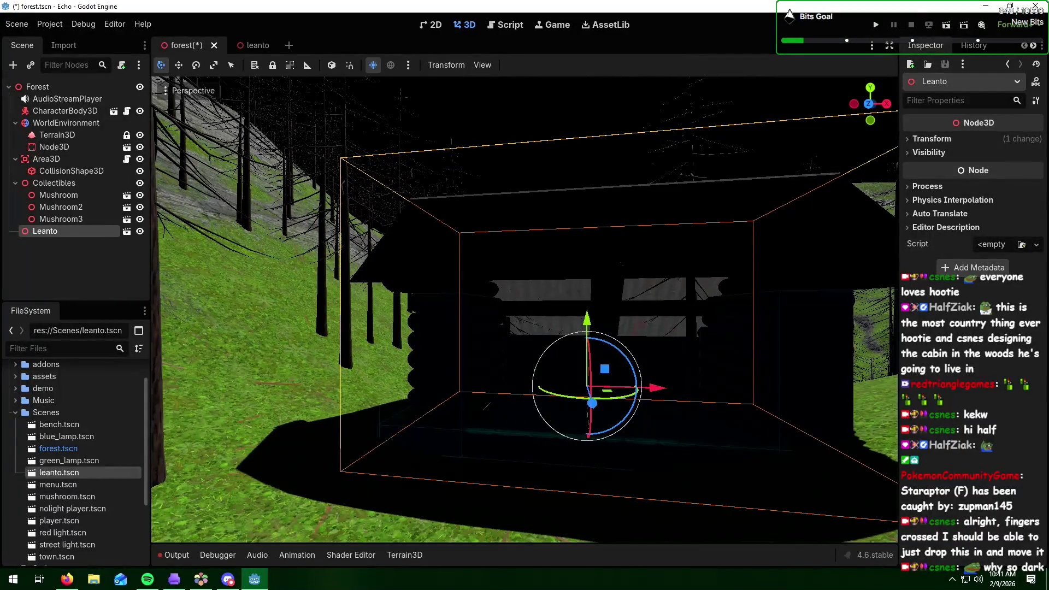
pyautogui.press('a')
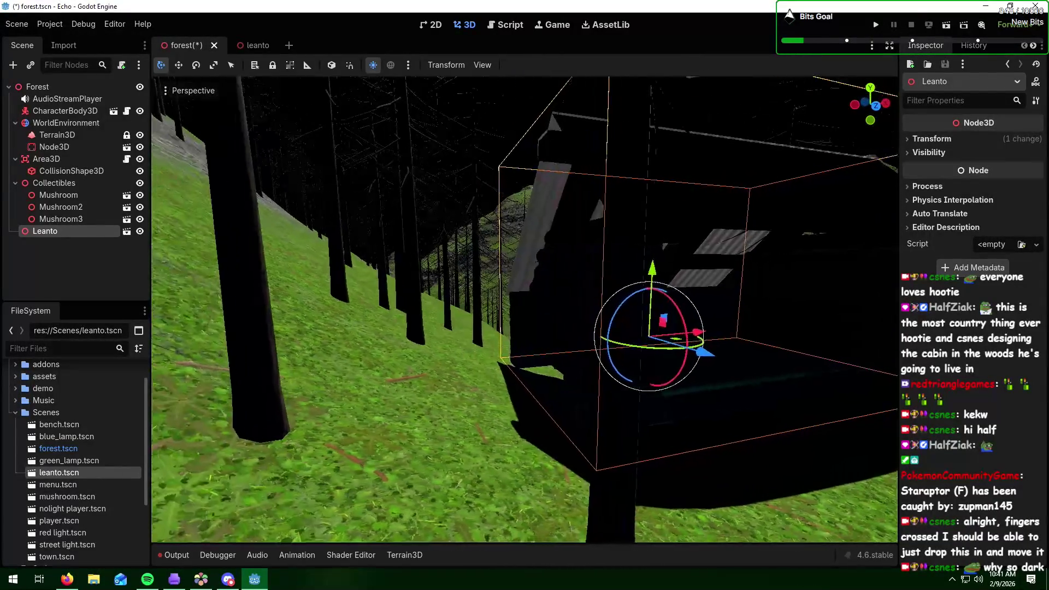
pyautogui.press('s')
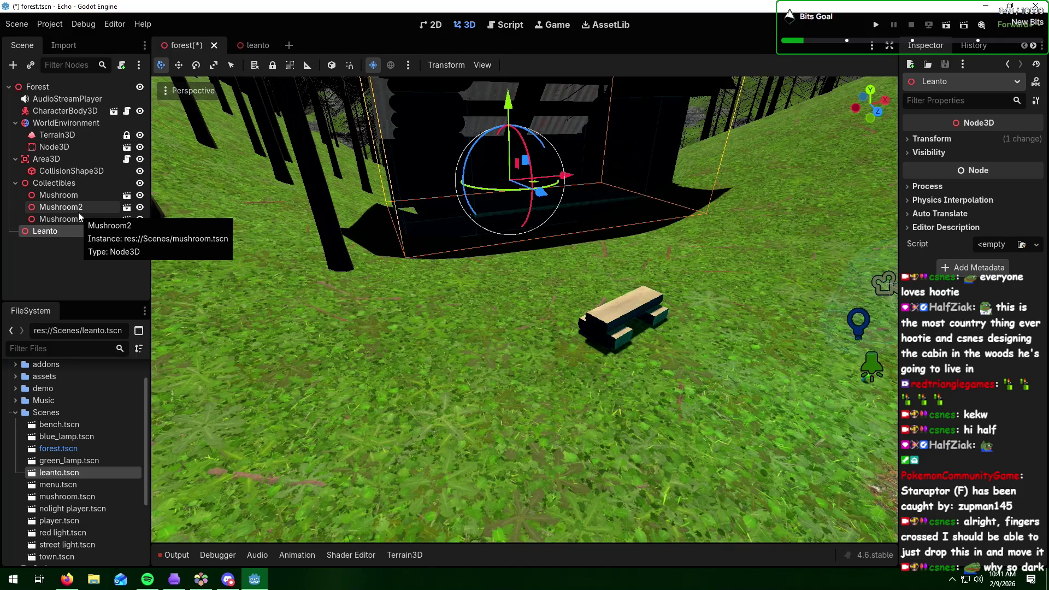
# - Select Area3D's CollisionShape3D and frame the view on it
pyautogui.click(85, 159)
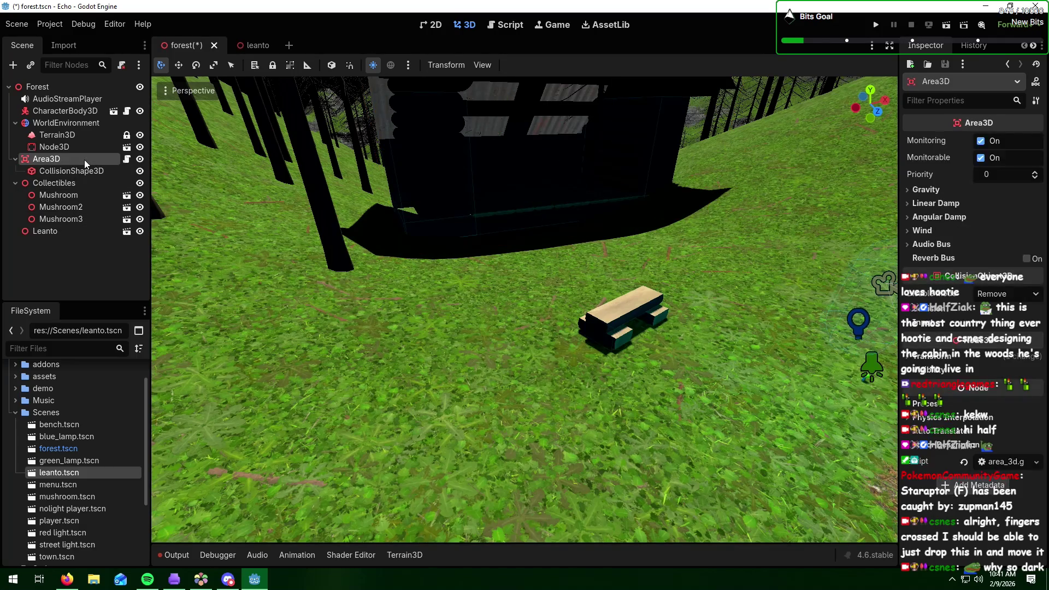
pyautogui.click(83, 170)
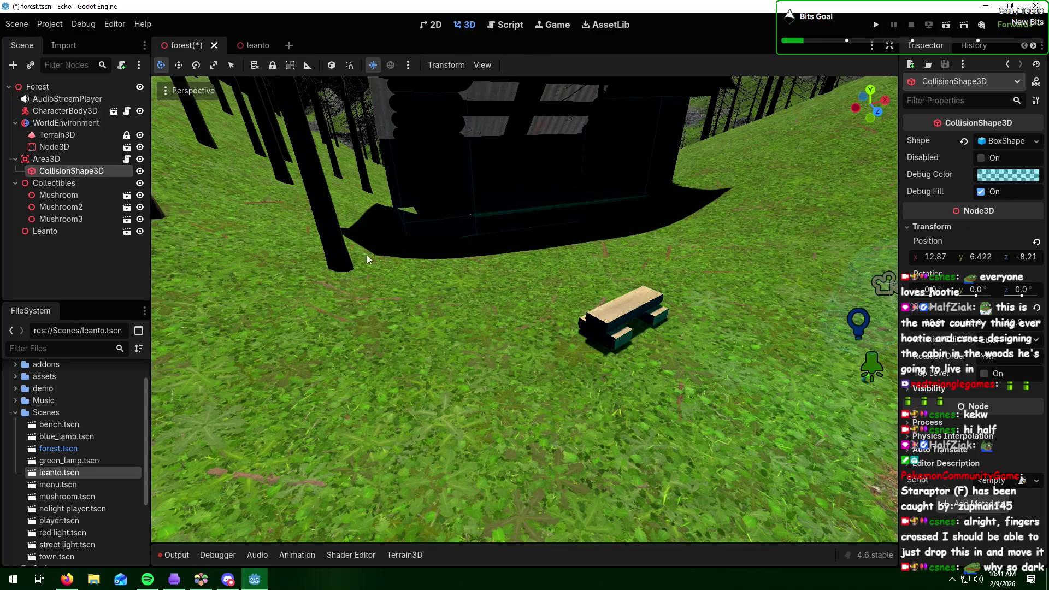
pyautogui.moveTo(366, 254); pyautogui.dragTo(426, 241)
pyautogui.click(450, 374)
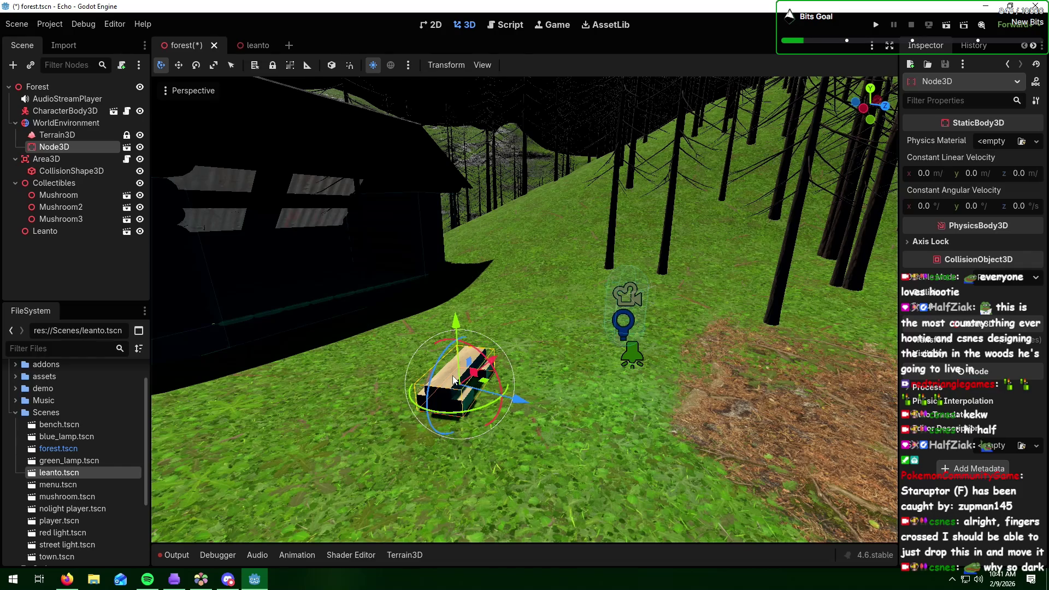
pyautogui.click(64, 159)
pyautogui.click(65, 172)
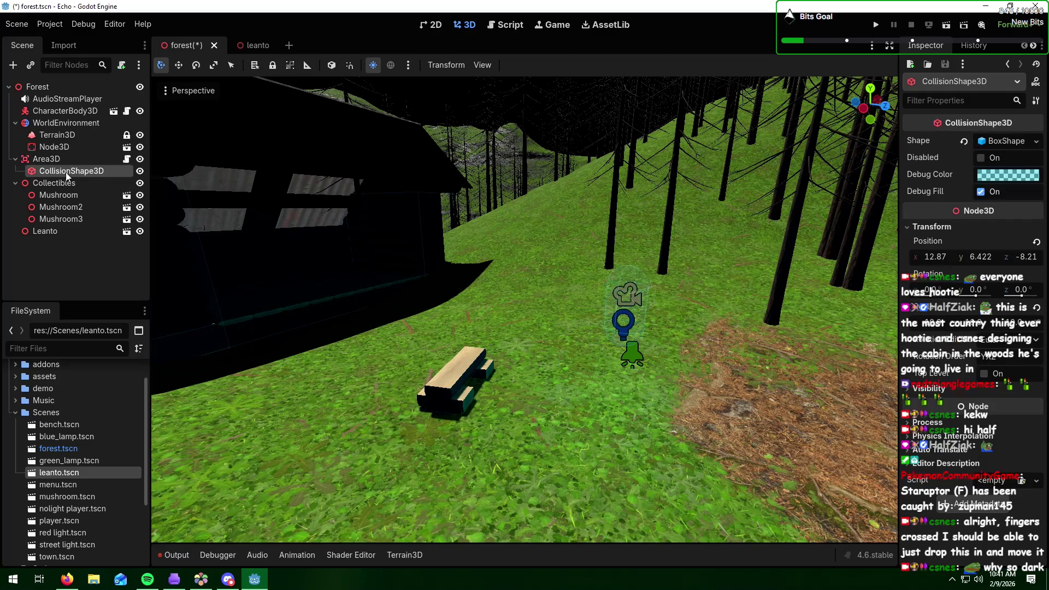
pyautogui.press('f')
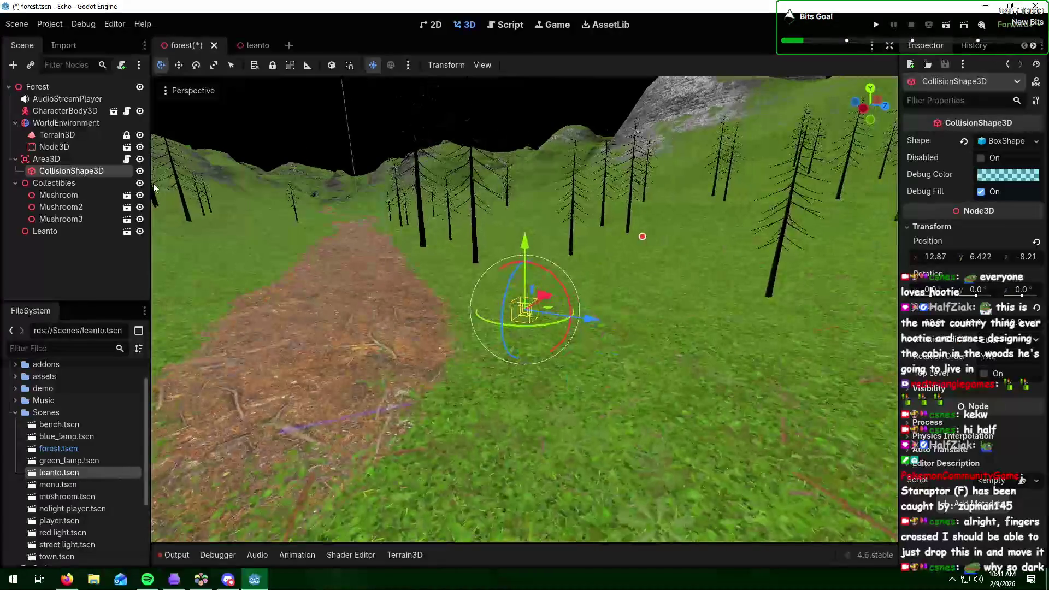
# - Delete the Area3D node with its children, confirming with OK, then select the bench Node3D
pyautogui.click(89, 159)
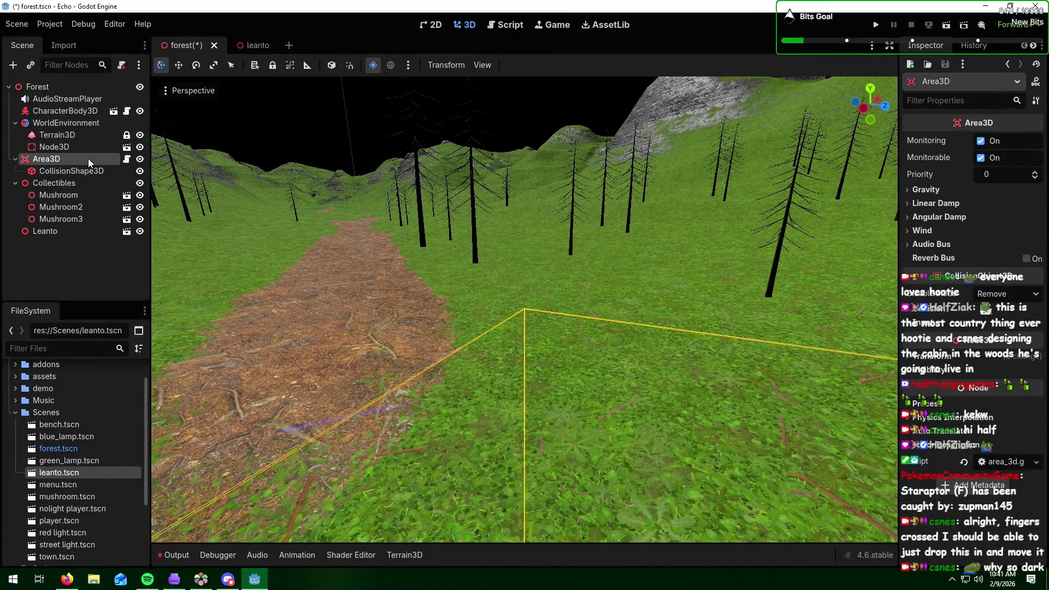
pyautogui.press('Delete')
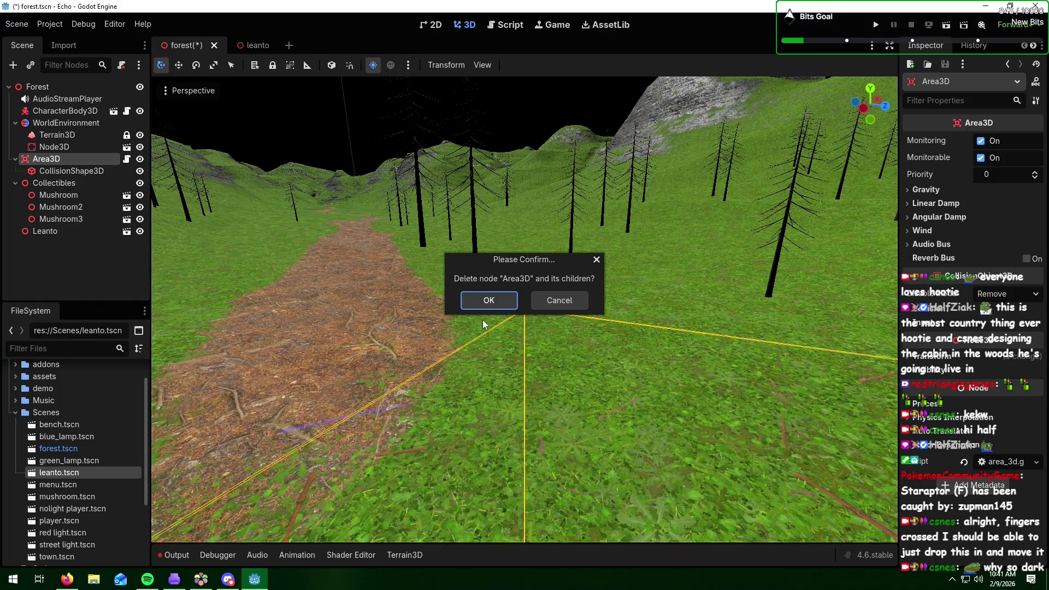
pyautogui.click(489, 301)
pyautogui.click(73, 146)
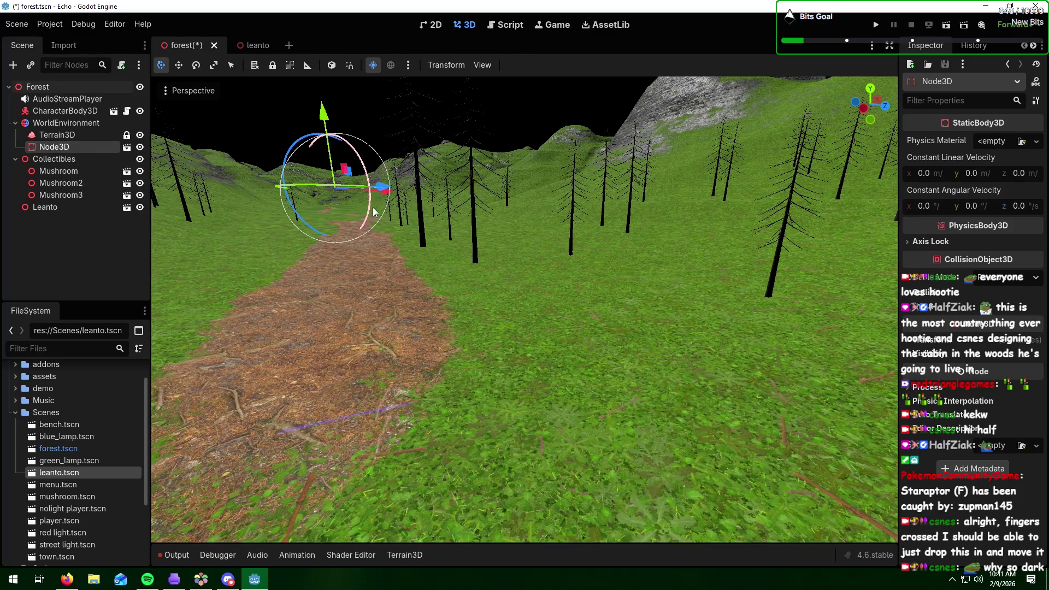
# - Frame the view on the bench and open, then dismiss, its node context menu
pyautogui.press('f')
pyautogui.scroll(3, 485, 267)
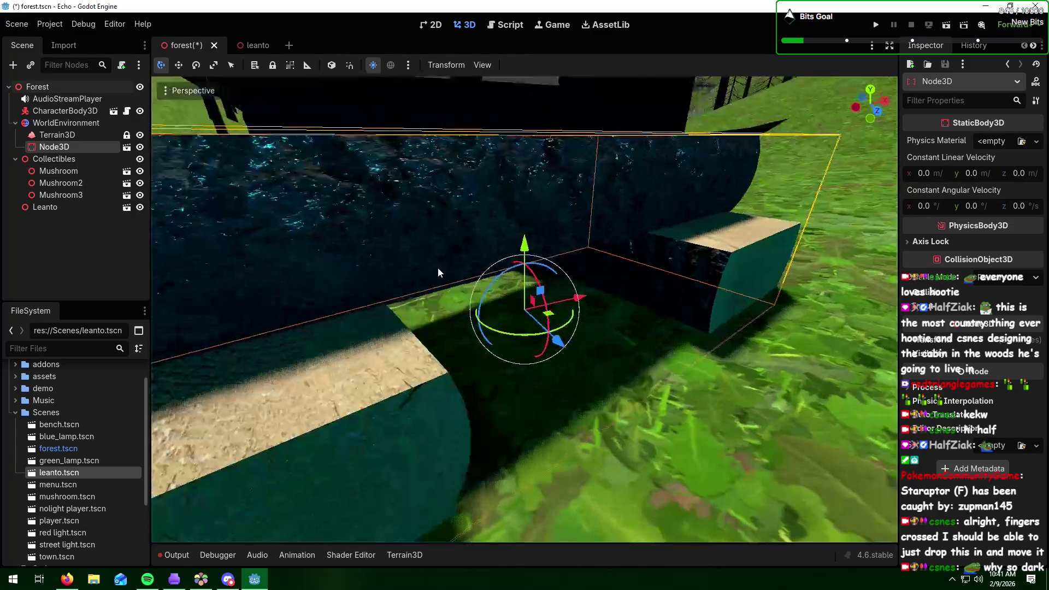
pyautogui.scroll(-4, 484, 268)
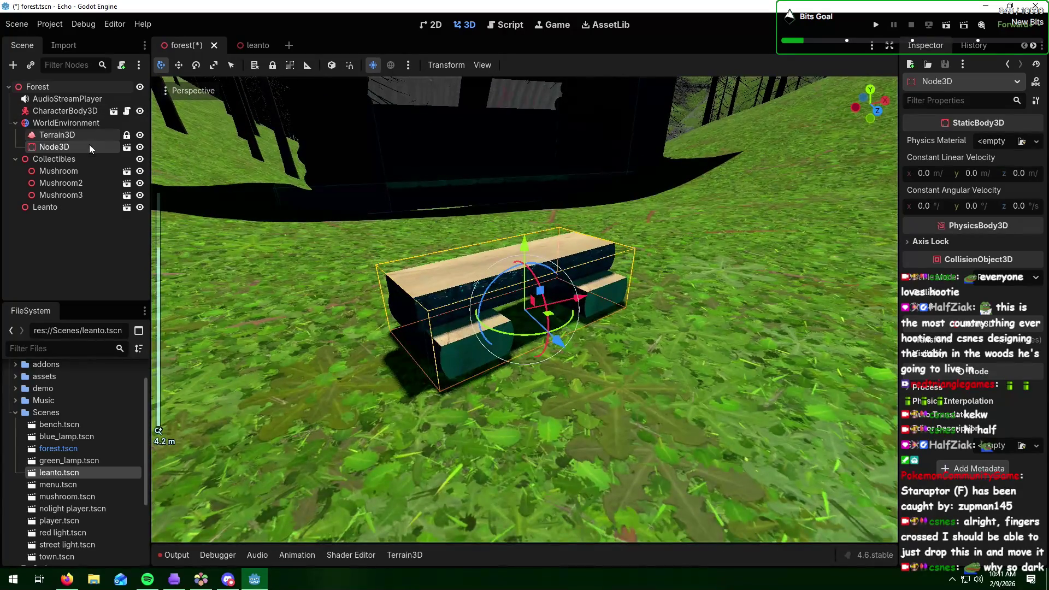
pyautogui.rightClick(87, 146)
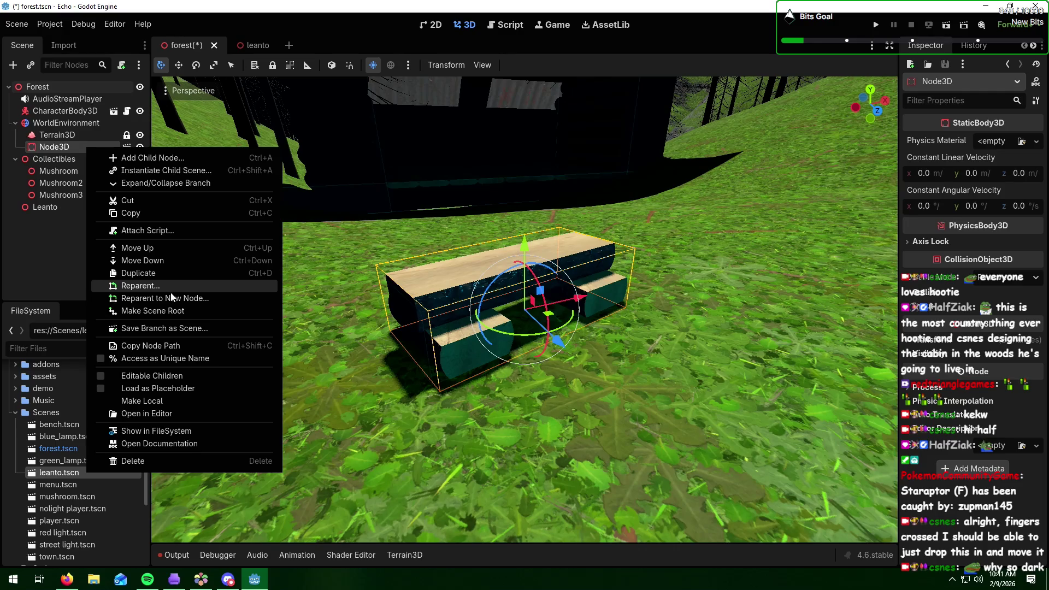
pyautogui.rightClick(56, 151)
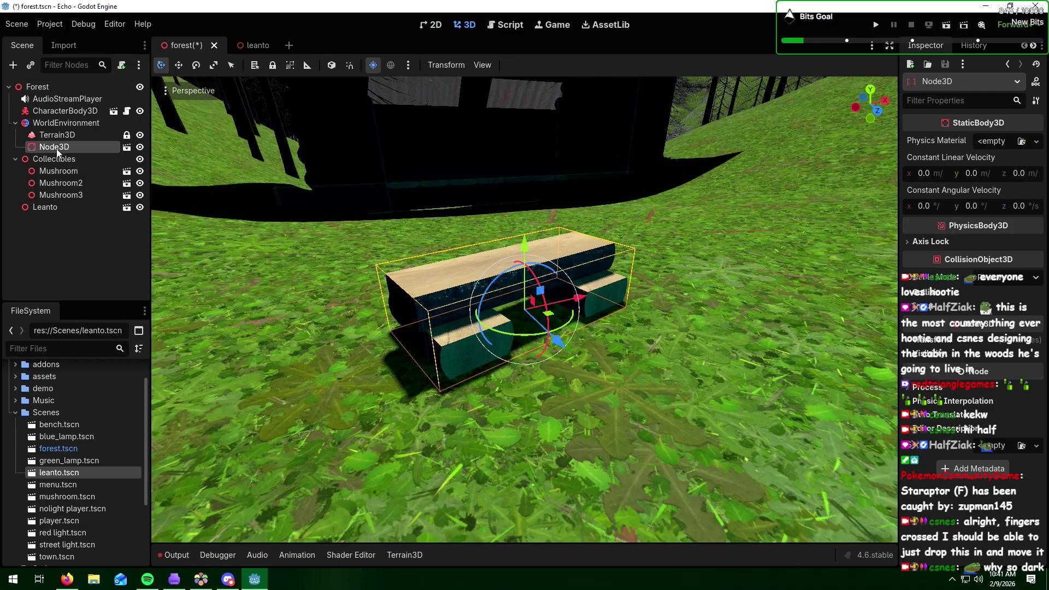
pyautogui.rightClick(56, 151)
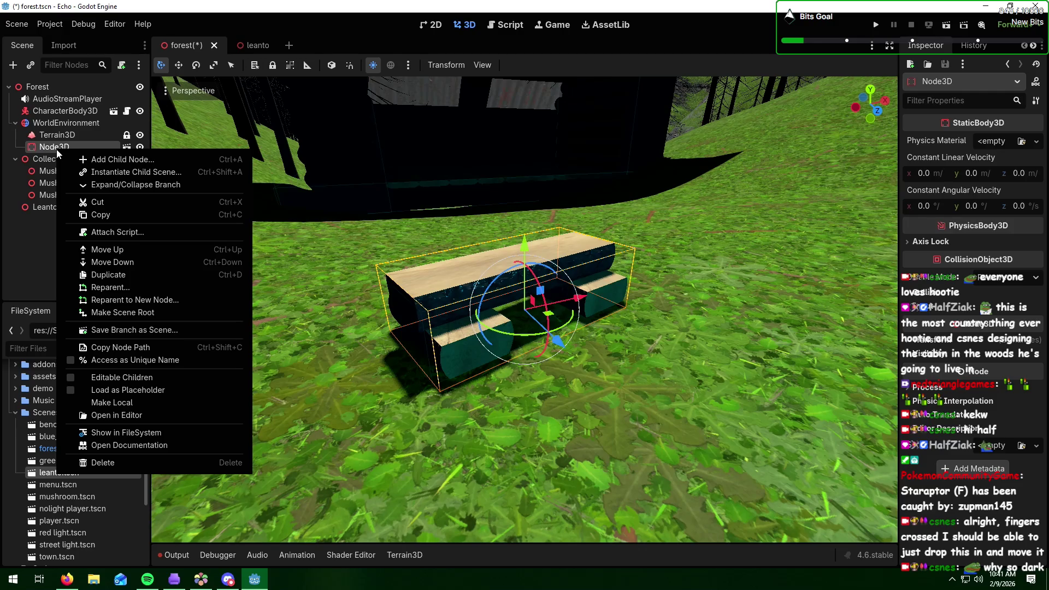
pyautogui.click(34, 249)
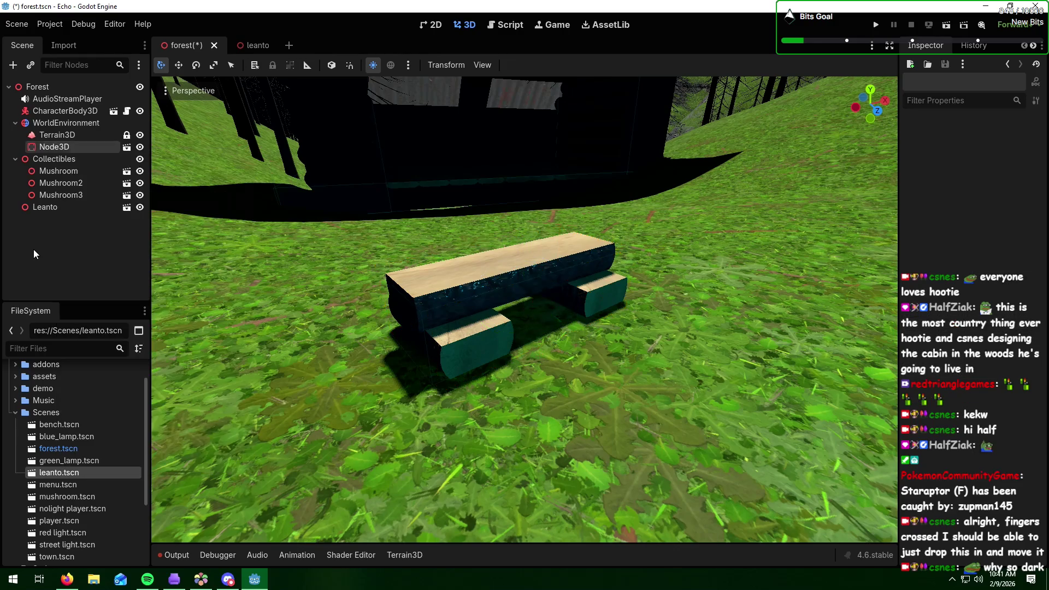
# - Drag the bench far to the right along the X axis and frame it
pyautogui.click(564, 300)
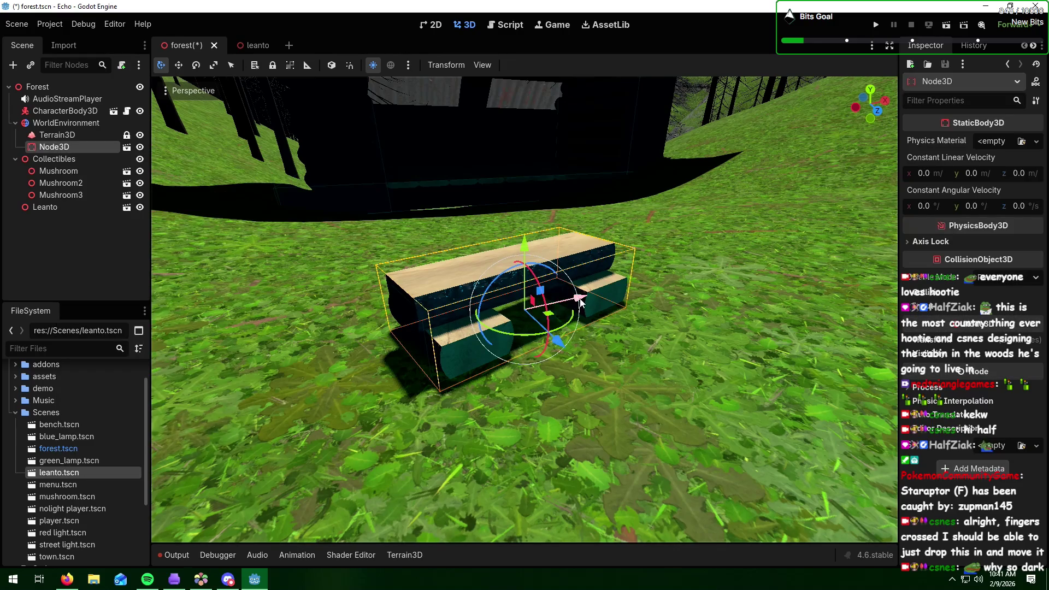
pyautogui.moveTo(566, 300)
pyautogui.mouseDown()
pyautogui.moveTo(726, 248)
pyautogui.moveTo(872, 244)
pyautogui.mouseUp()
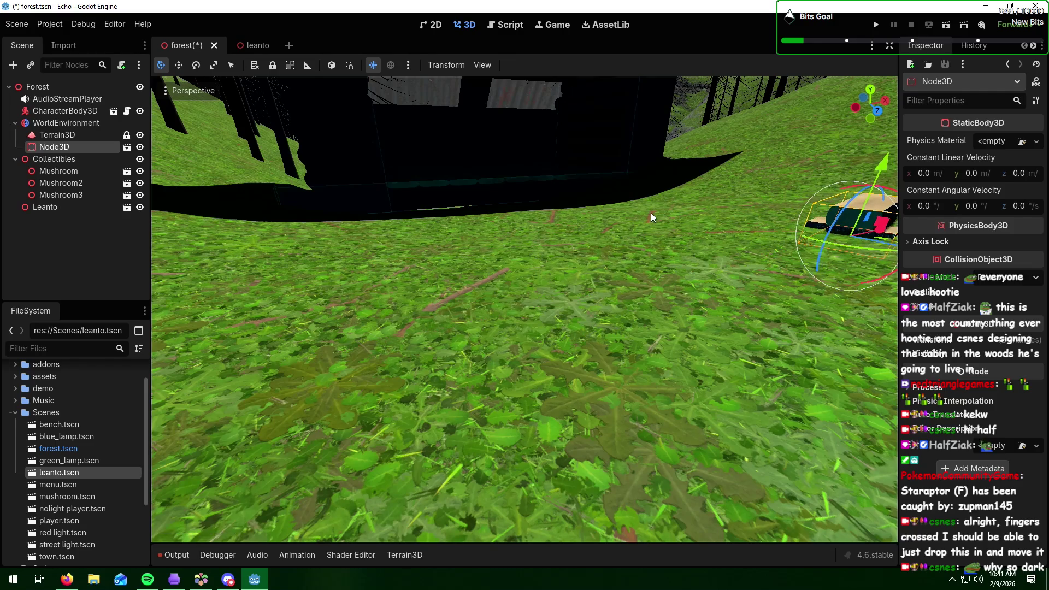
pyautogui.press('f')
pyautogui.scroll(3, 650, 212)
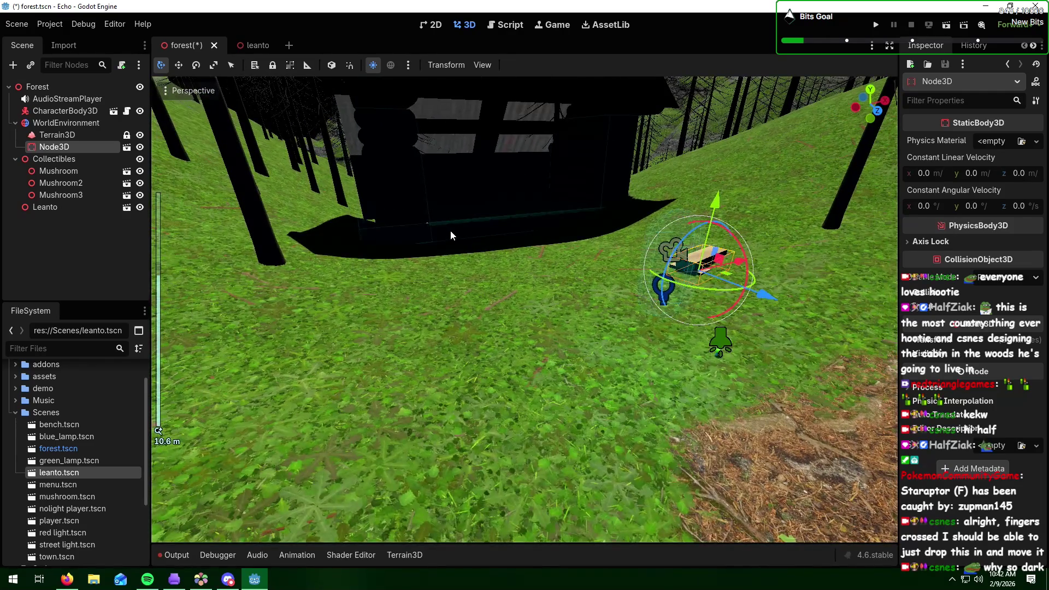
pyautogui.click(53, 207)
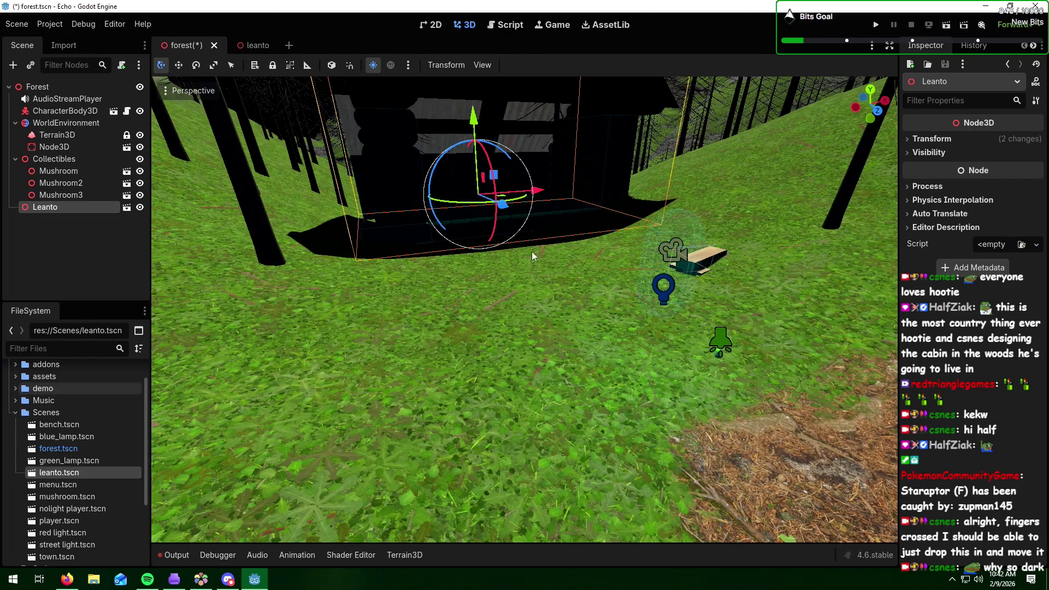
pyautogui.click(54, 146)
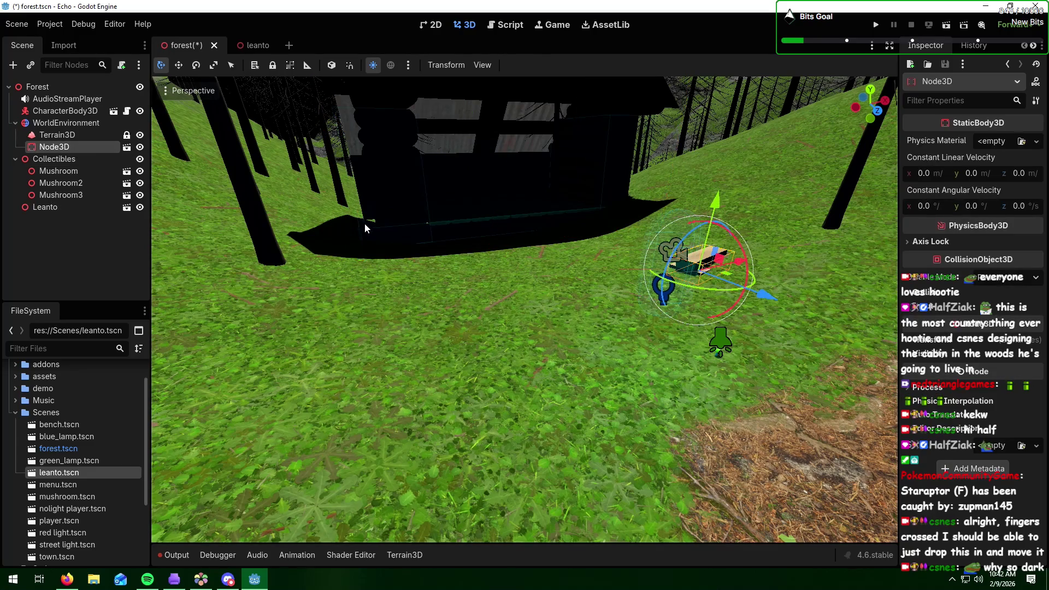
# - Delete the old bench node, then nudge the lean-to along X and slightly upward
pyautogui.press('Delete')
pyautogui.click(497, 297)
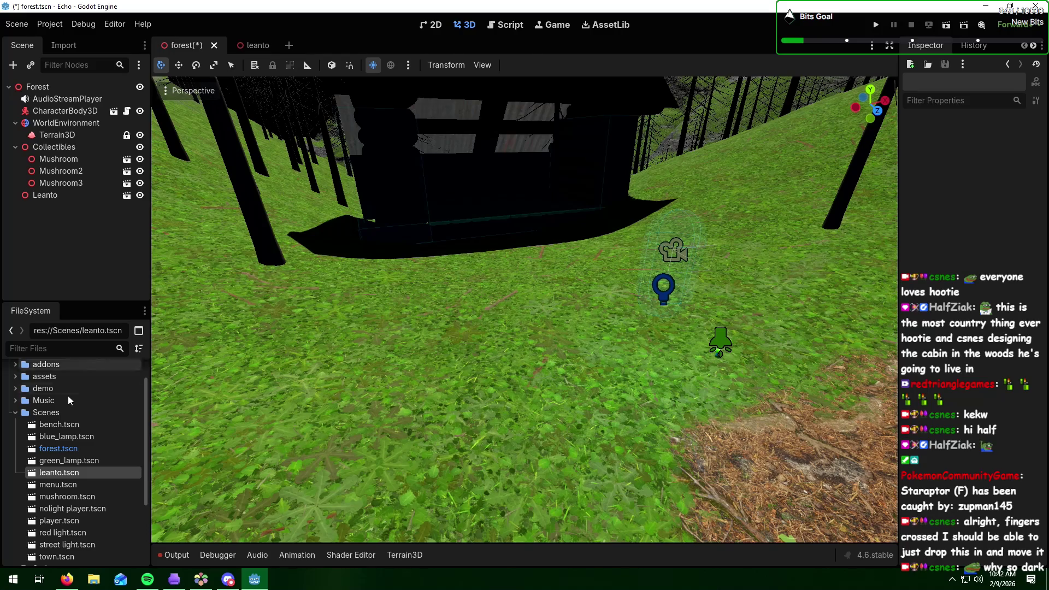
pyautogui.click(61, 196)
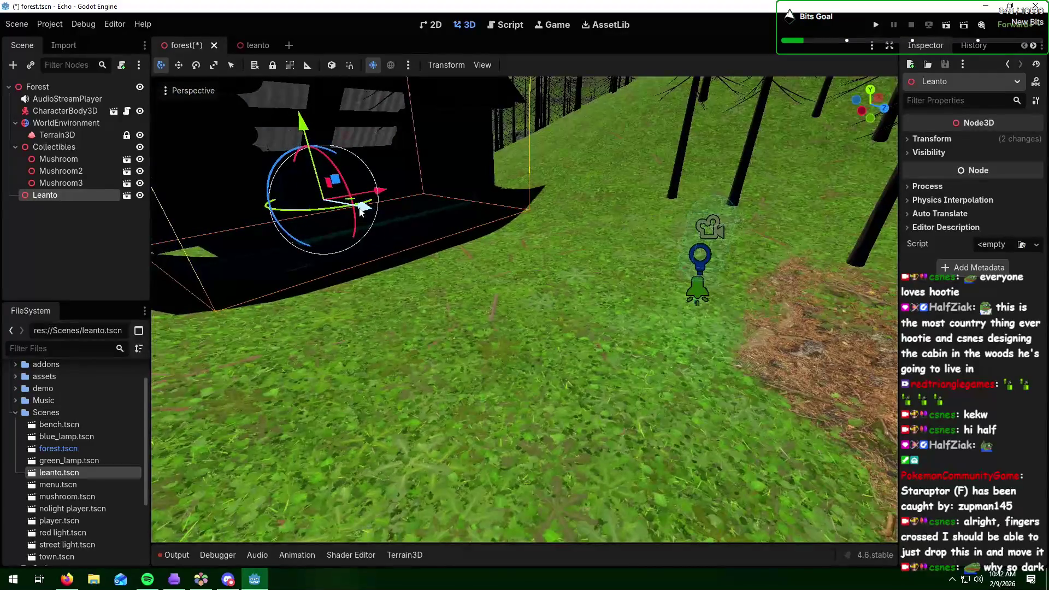
pyautogui.moveTo(360, 212)
pyautogui.mouseDown()
pyautogui.moveTo(410, 220)
pyautogui.moveTo(445, 204)
pyautogui.moveTo(404, 221)
pyautogui.mouseUp()
pyautogui.moveTo(323, 158)
pyautogui.mouseDown()
pyautogui.moveTo(320, 90)
pyautogui.moveTo(320, 130)
pyautogui.mouseUp()
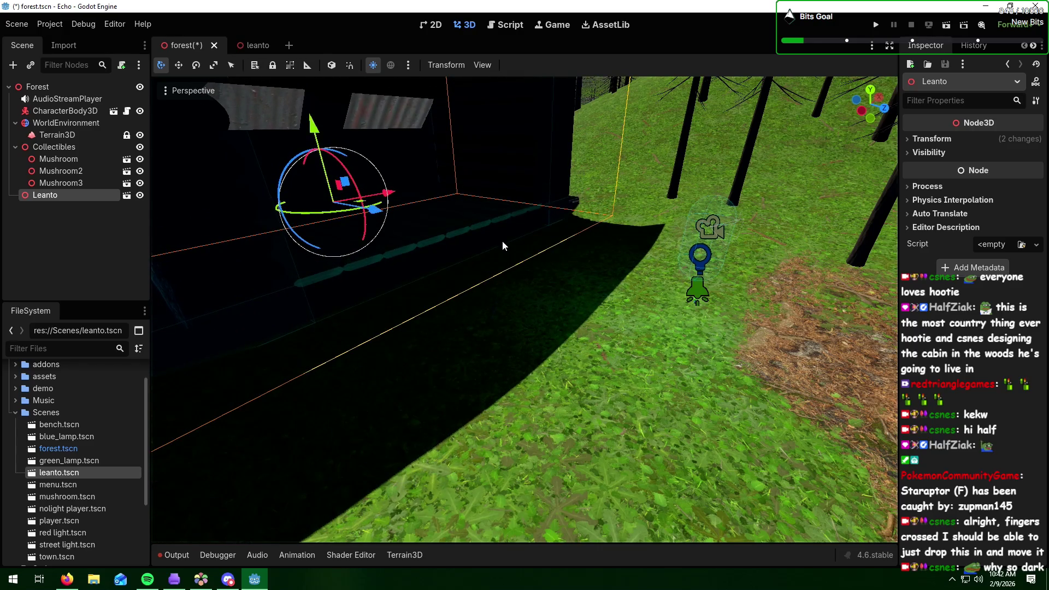
pyautogui.scroll(-3, 427, 248)
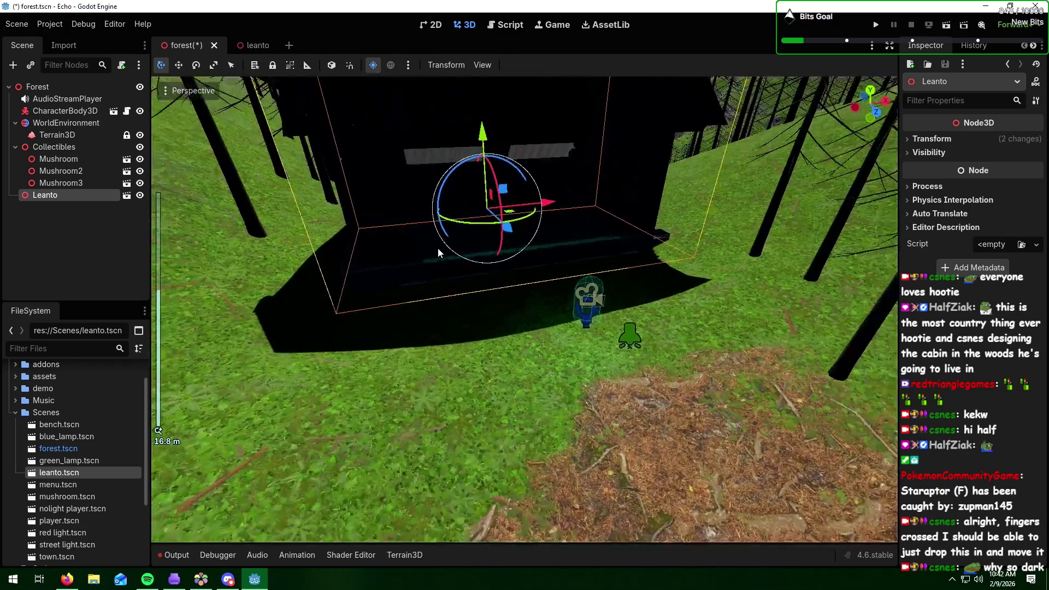
pyautogui.scroll(3, 520, 248)
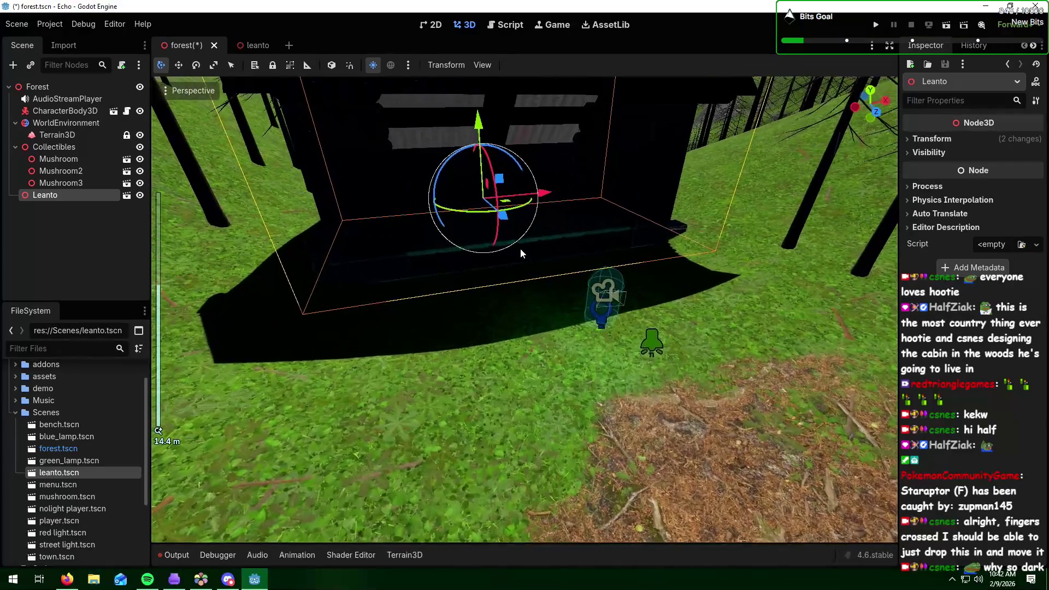
pyautogui.moveTo(409, 261)
pyautogui.mouseDown()
pyautogui.moveTo(514, 247)
pyautogui.moveTo(588, 257)
pyautogui.mouseUp()
# - Cancel the Create New Node dialog and drag bench.tscn into the viewport beside the cabin
pyautogui.click(13, 64)
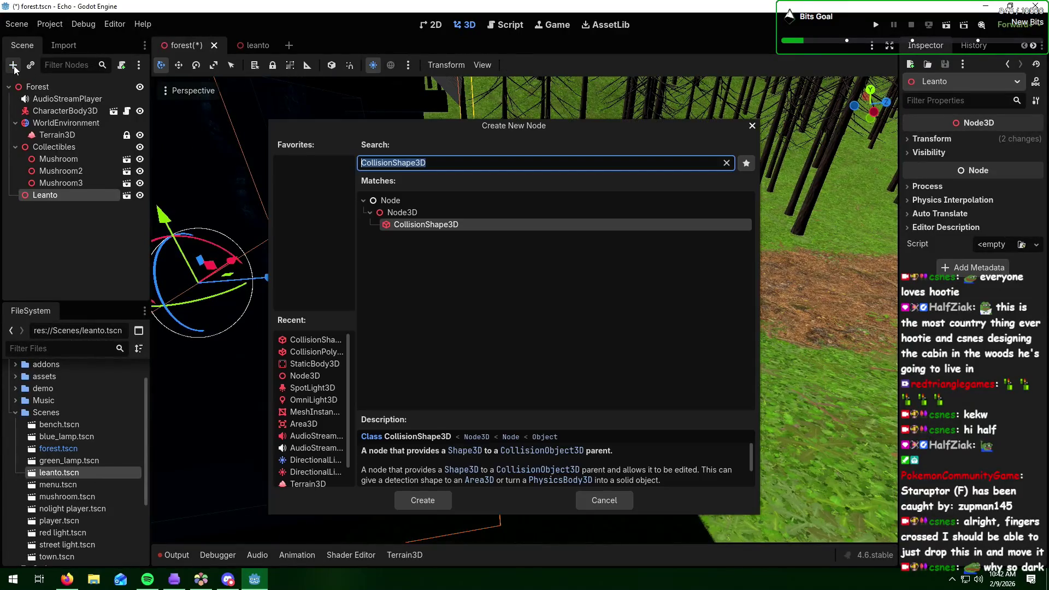
pyautogui.click(752, 127)
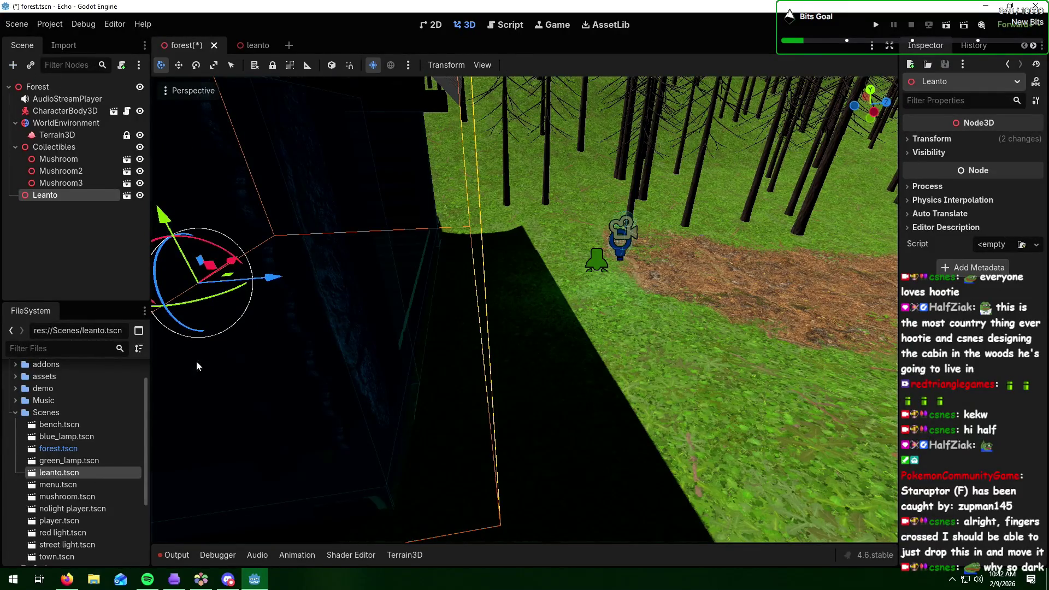
pyautogui.moveTo(80, 429)
pyautogui.mouseDown()
pyautogui.moveTo(529, 336)
pyautogui.moveTo(672, 328)
pyautogui.moveTo(703, 338)
pyautogui.moveTo(678, 478)
pyautogui.mouseUp()
pyautogui.moveTo(731, 421)
pyautogui.mouseDown()
pyautogui.moveTo(460, 411)
pyautogui.moveTo(395, 393)
pyautogui.moveTo(490, 392)
pyautogui.mouseUp()
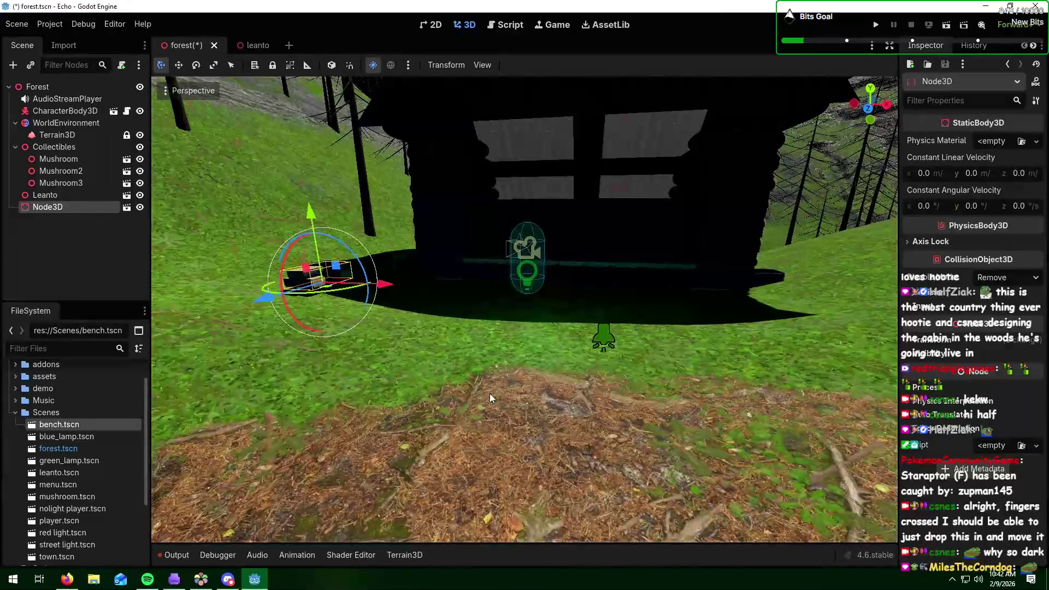
pyautogui.hotkey('alt', 'Tab')
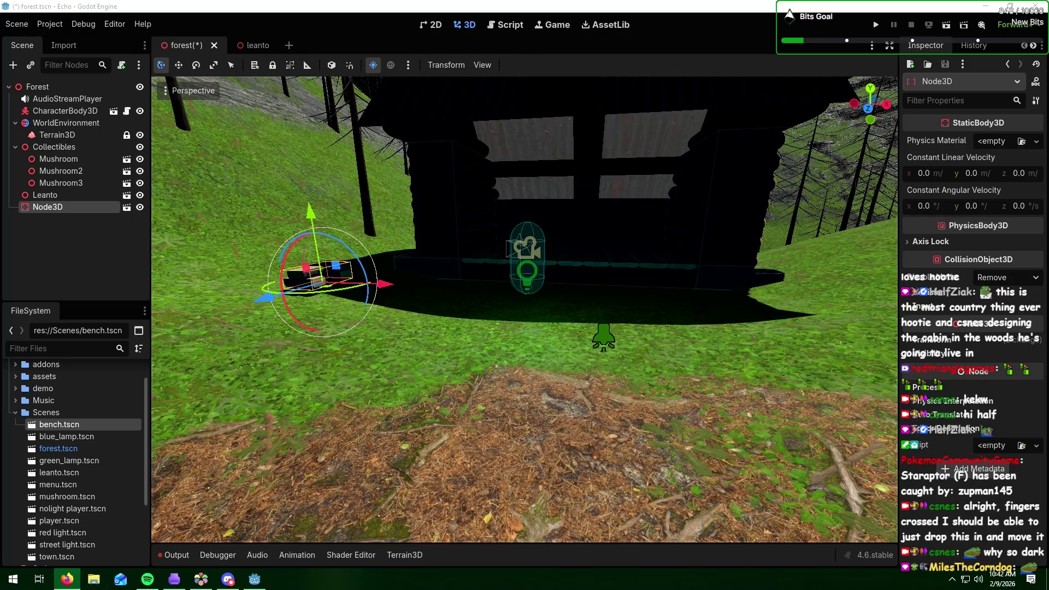
pyautogui.click(533, 386)
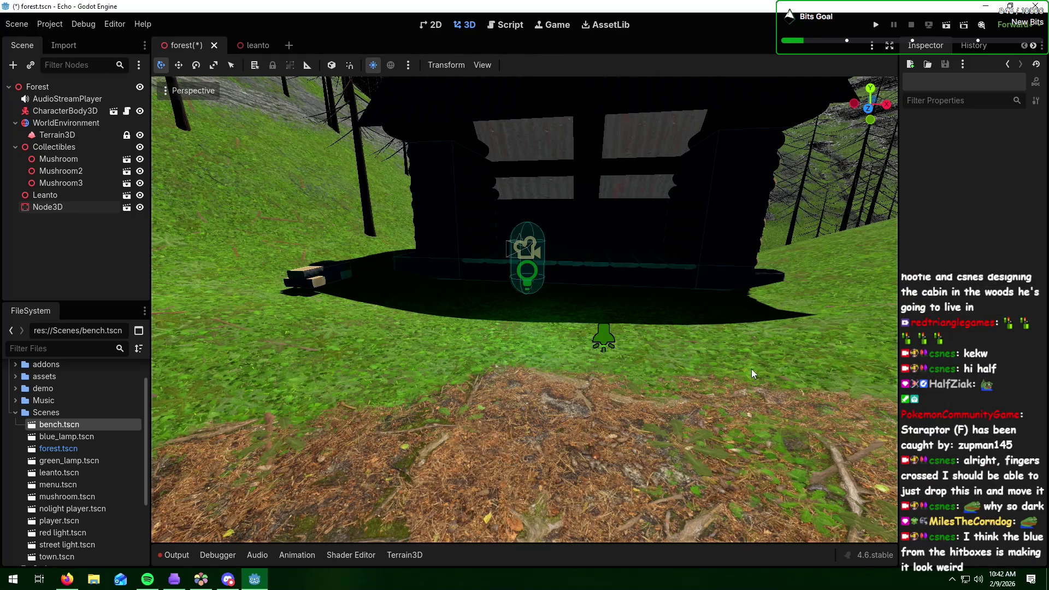
pyautogui.moveTo(752, 369)
pyautogui.mouseDown()
pyautogui.moveTo(614, 379)
pyautogui.moveTo(610, 405)
pyautogui.moveTo(699, 375)
pyautogui.mouseUp()
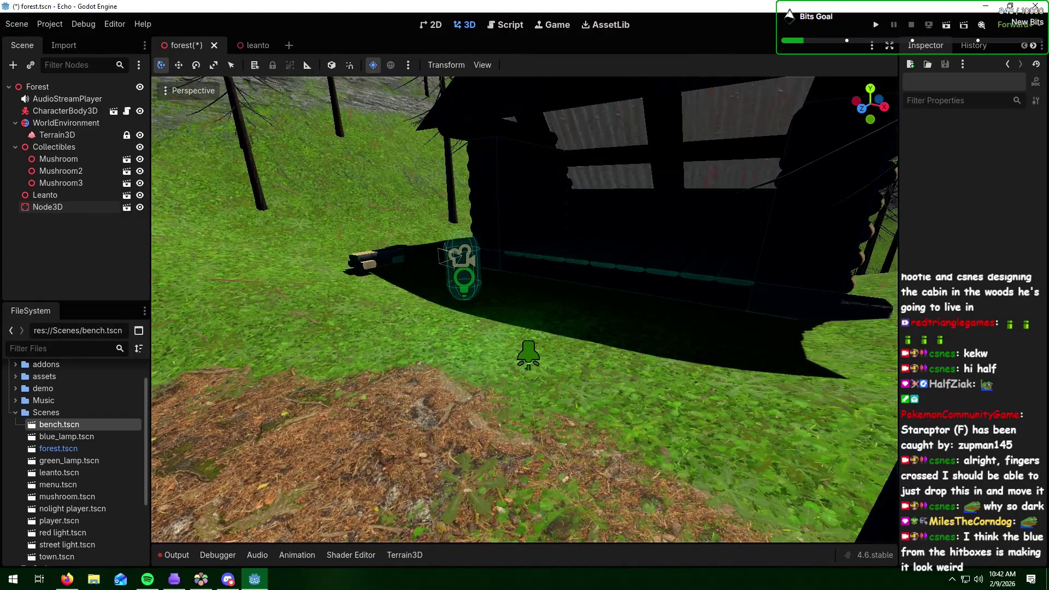
pyautogui.hotkey('alt', 'Tab')
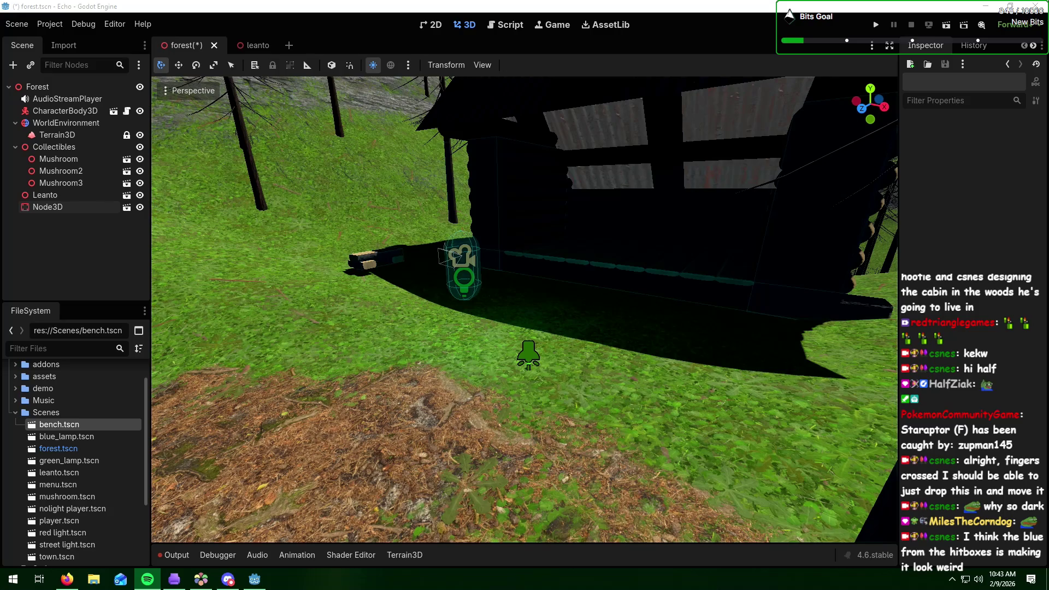
pyautogui.hotkey('alt', 'Tab')
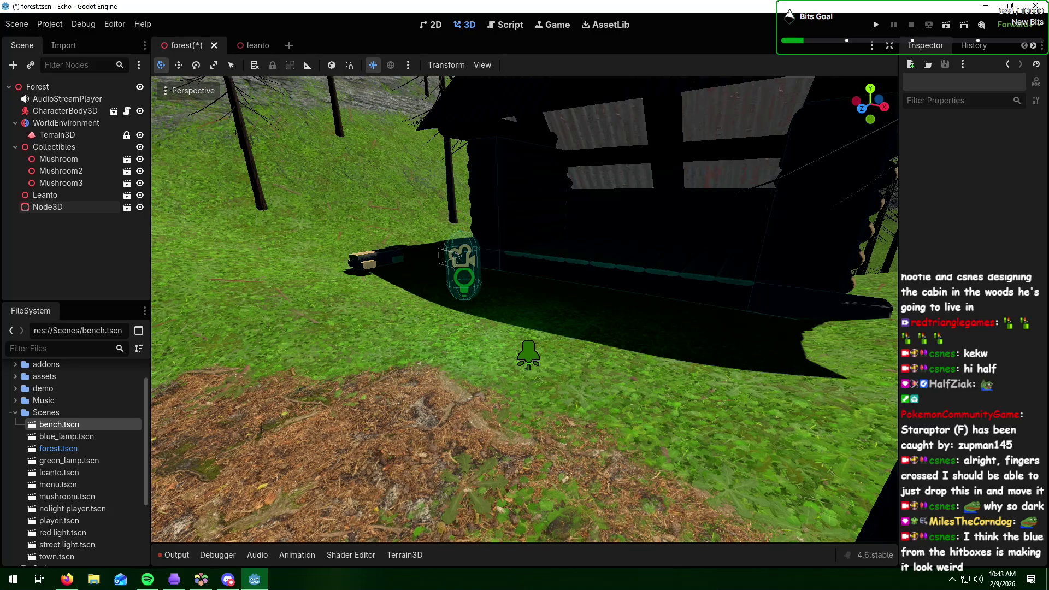
pyautogui.hotkey('alt', 'Tab')
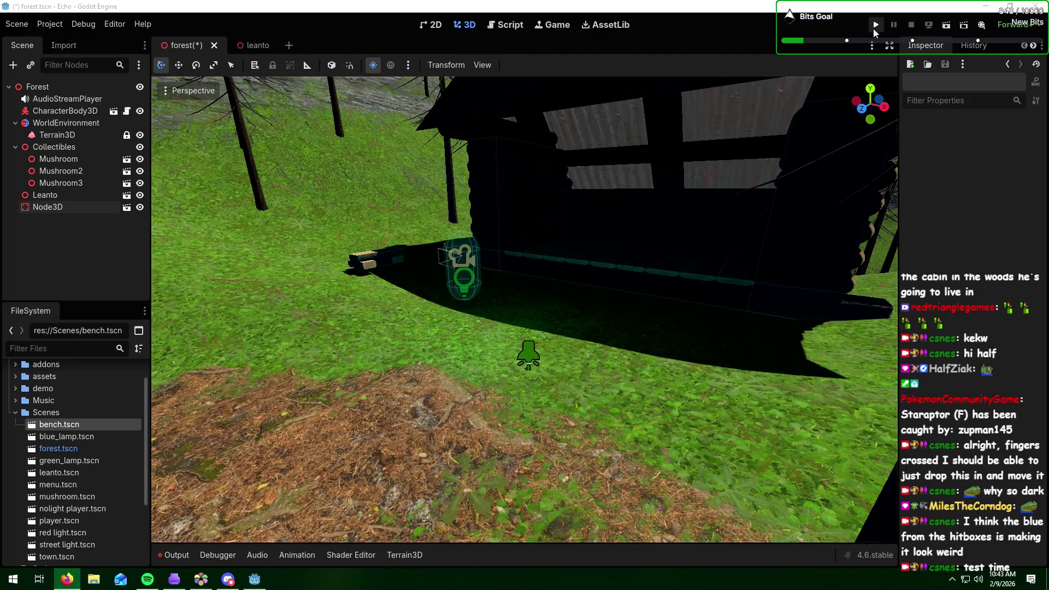
# - Run the project, maximize the Echo (DEBUG) game window, then close it with Escape
pyautogui.click(874, 28)
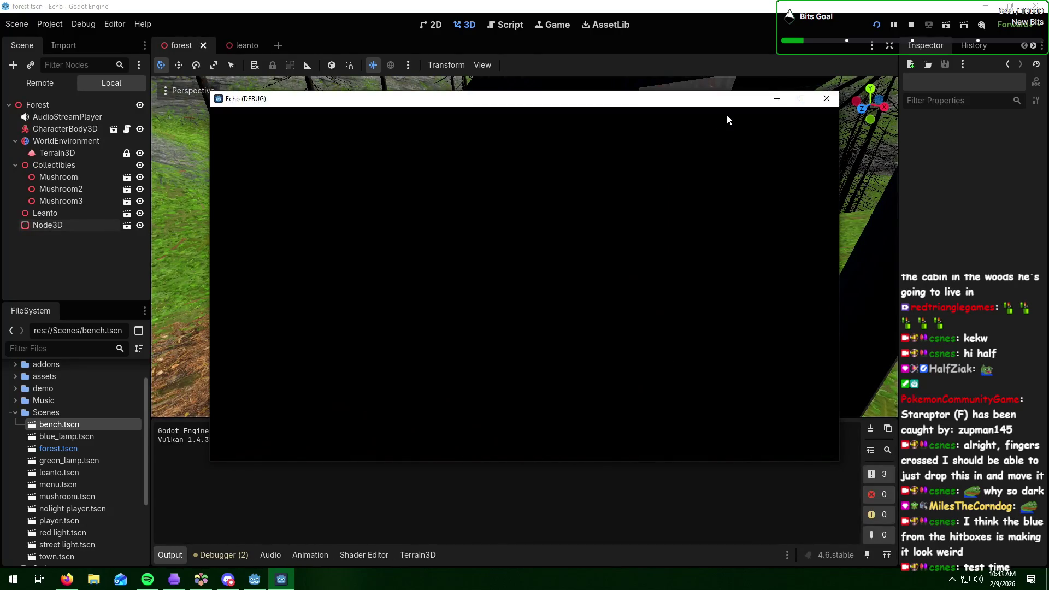
pyautogui.click(801, 99)
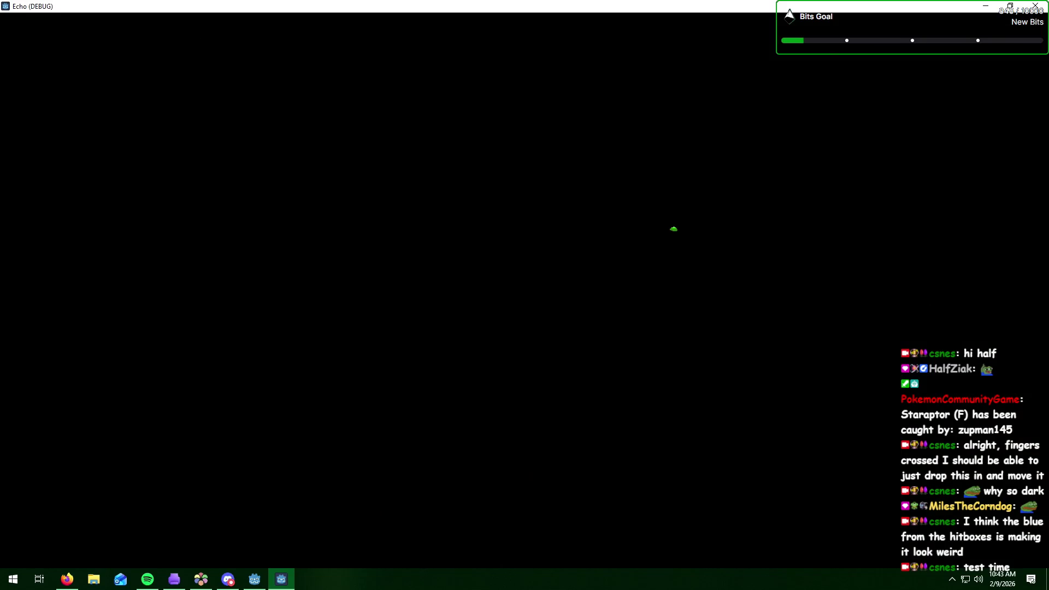
pyautogui.press('Escape')
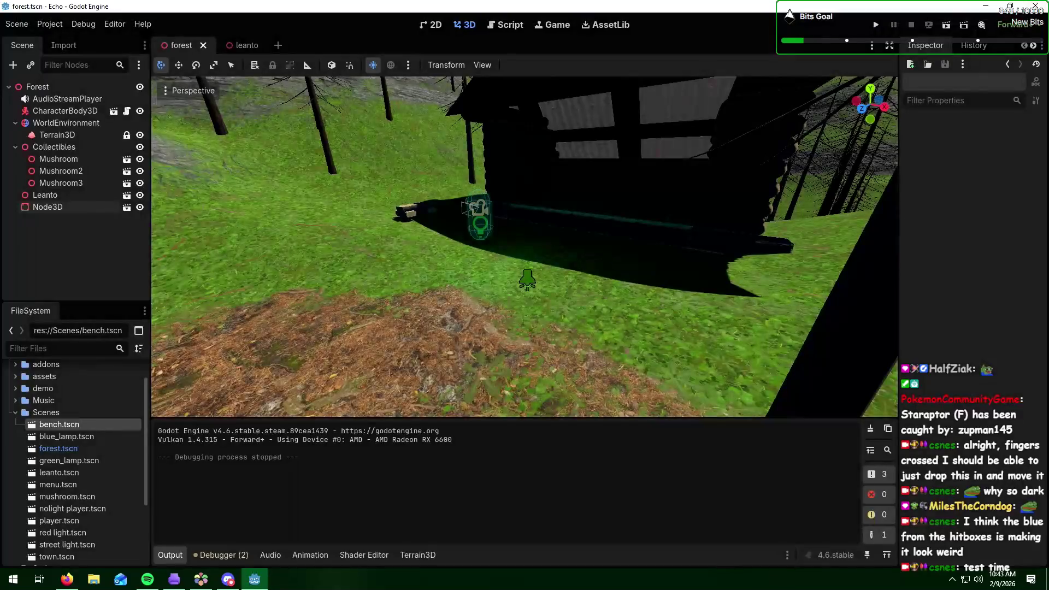
pyautogui.hotkey('alt', 'Tab')
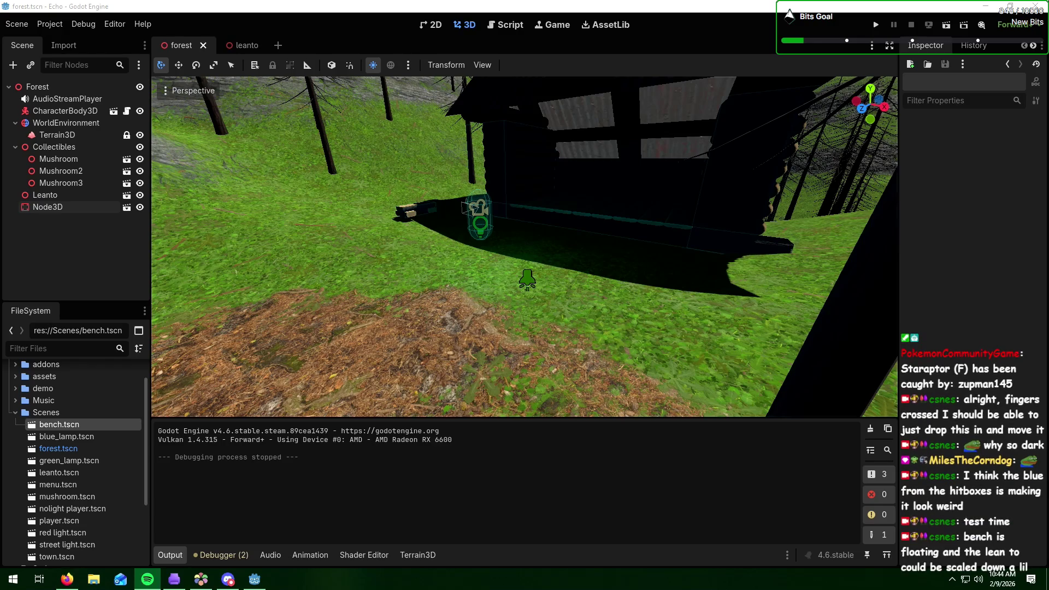
# - Select Leanto, switch to Scale Mode and drag the green Y handle to shrink it vertically
pyautogui.scroll(-6, 765, 221)
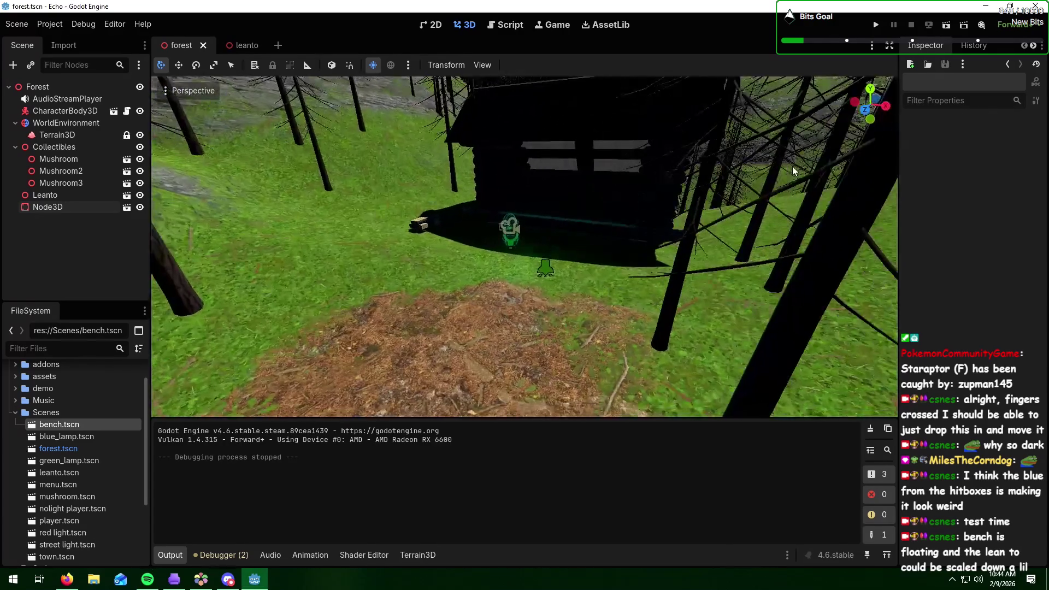
pyautogui.scroll(-2, 791, 166)
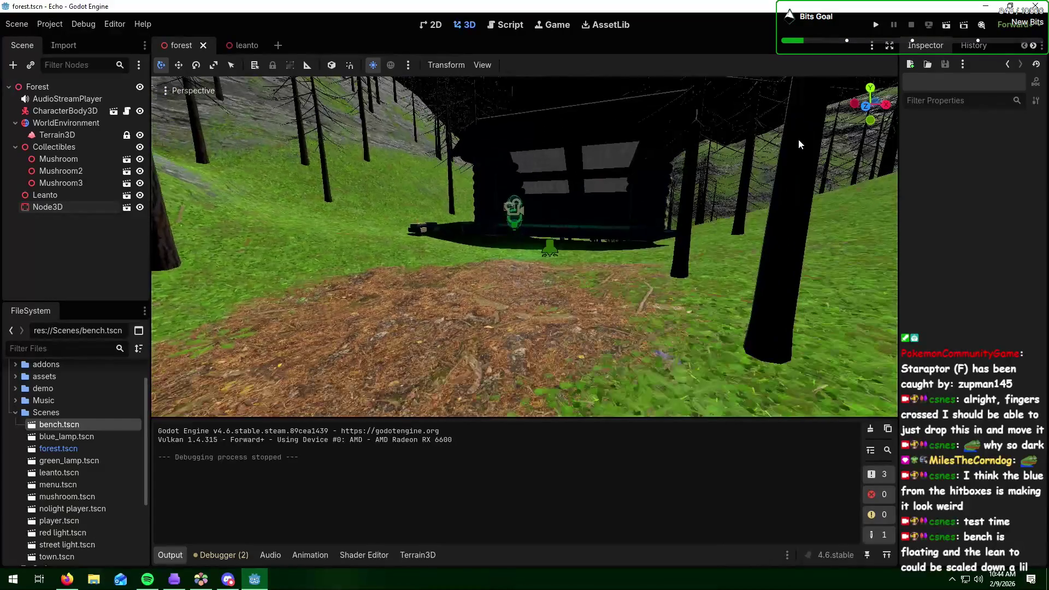
pyautogui.click(92, 194)
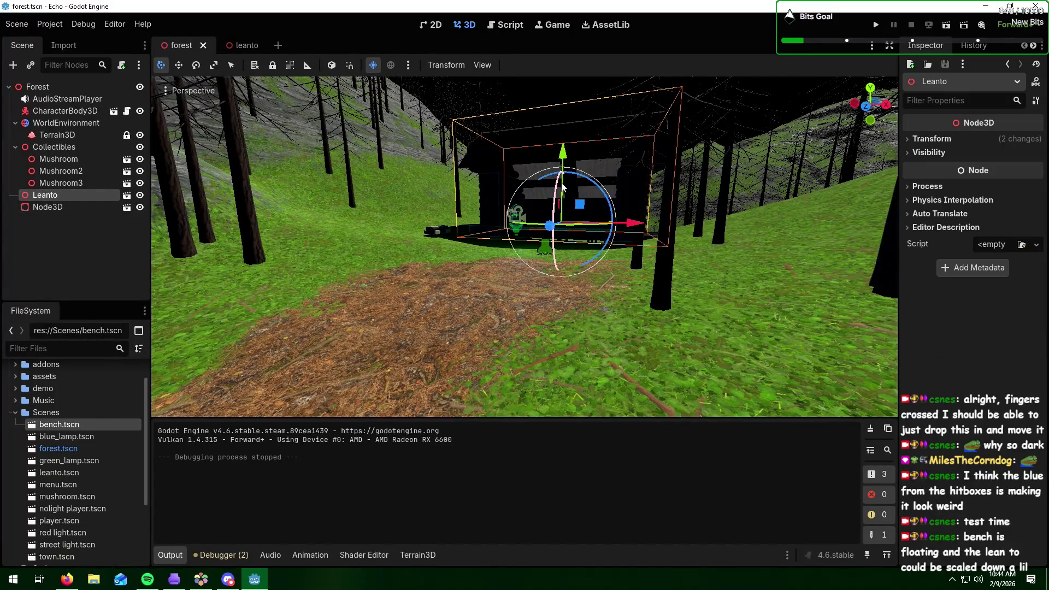
pyautogui.moveTo(693, 146)
pyautogui.mouseDown()
pyautogui.moveTo(680, 172)
pyautogui.moveTo(618, 156)
pyautogui.mouseUp()
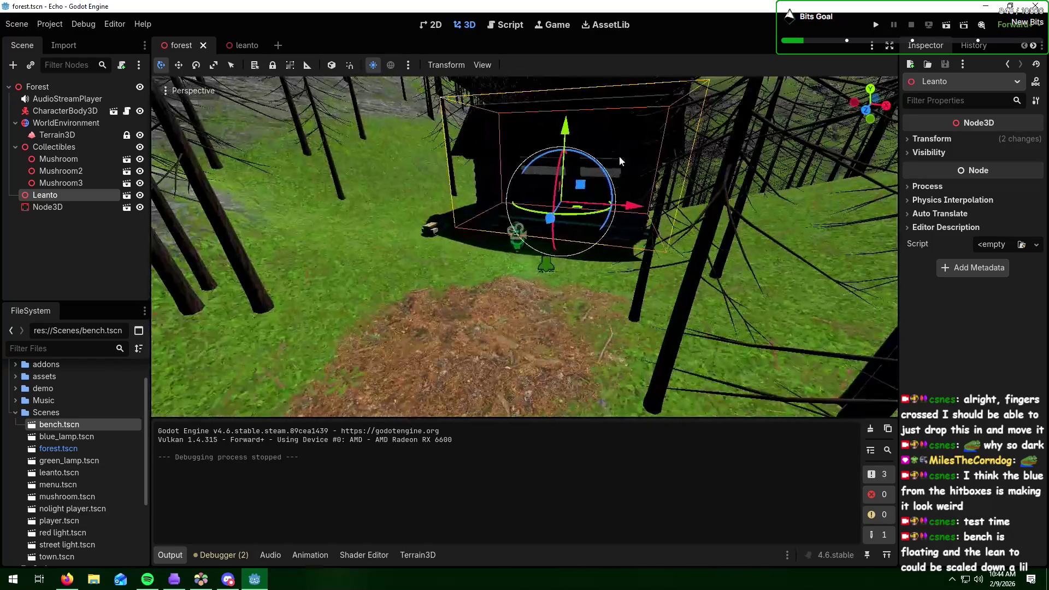
pyautogui.click(214, 67)
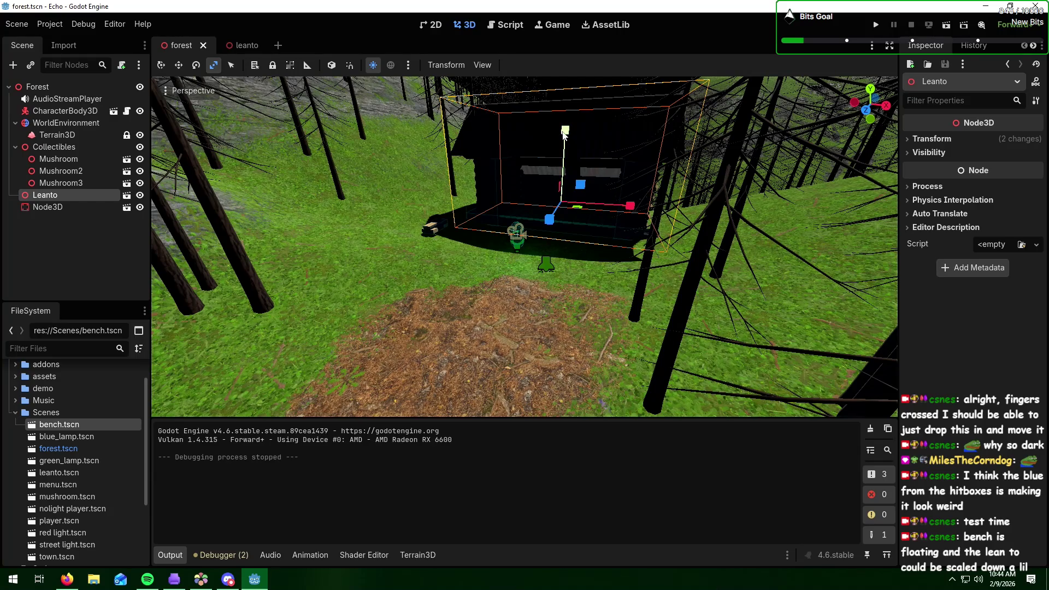
pyautogui.moveTo(565, 136)
pyautogui.mouseDown()
pyautogui.moveTo(568, 175)
pyautogui.moveTo(608, 185)
pyautogui.moveTo(627, 207)
pyautogui.moveTo(603, 208)
pyautogui.mouseUp()
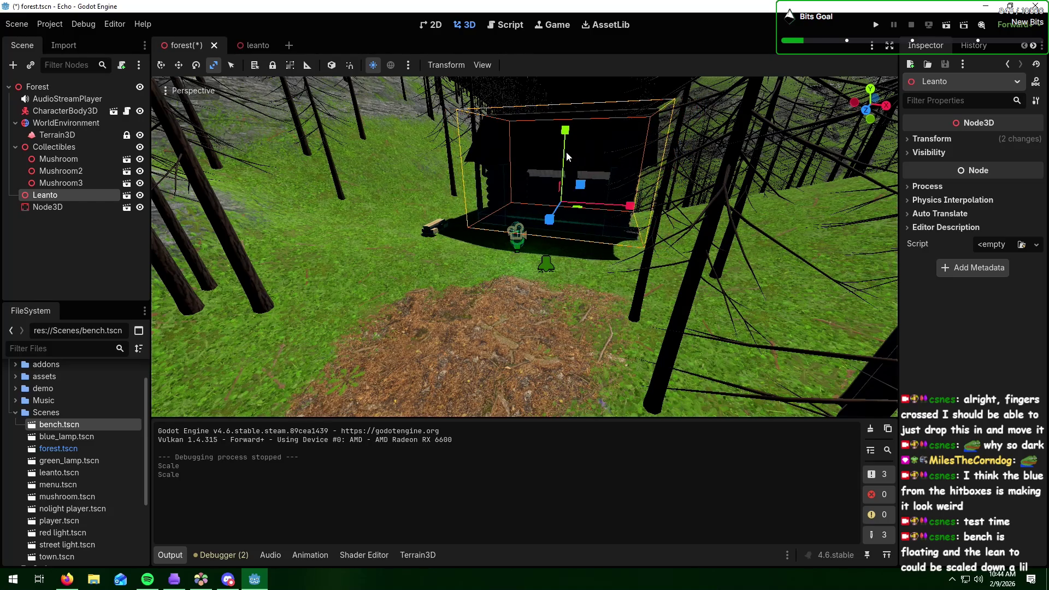
pyautogui.moveTo(563, 135); pyautogui.dragTo(564, 121)
pyautogui.scroll(1, 588, 198)
pyautogui.scroll(3, 588, 198)
pyautogui.click(716, 287)
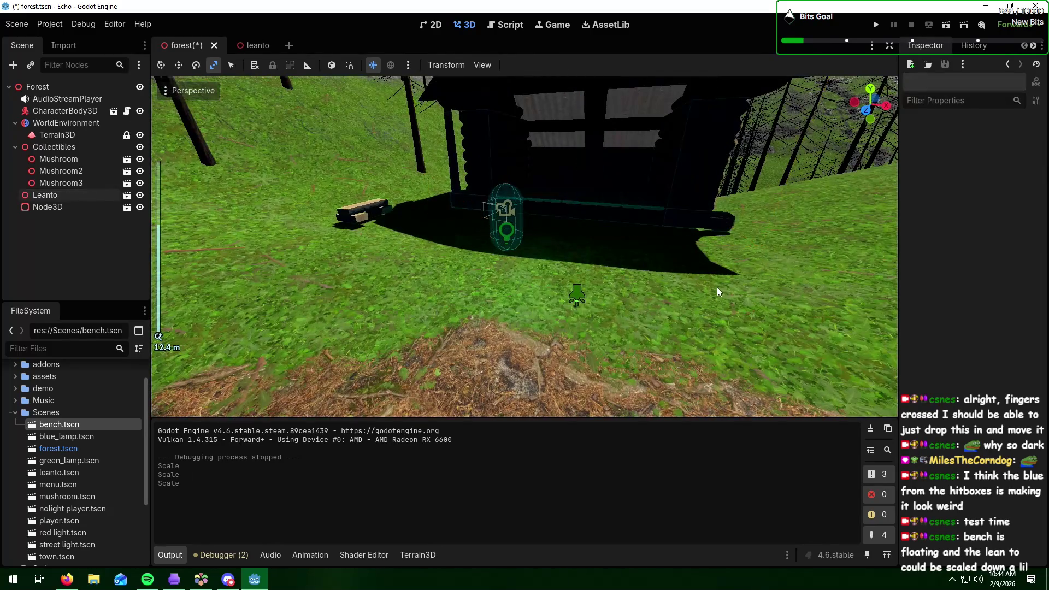
pyautogui.moveTo(716, 287)
pyautogui.mouseDown()
pyautogui.moveTo(628, 287)
pyautogui.moveTo(612, 311)
pyautogui.moveTo(579, 290)
pyautogui.mouseUp()
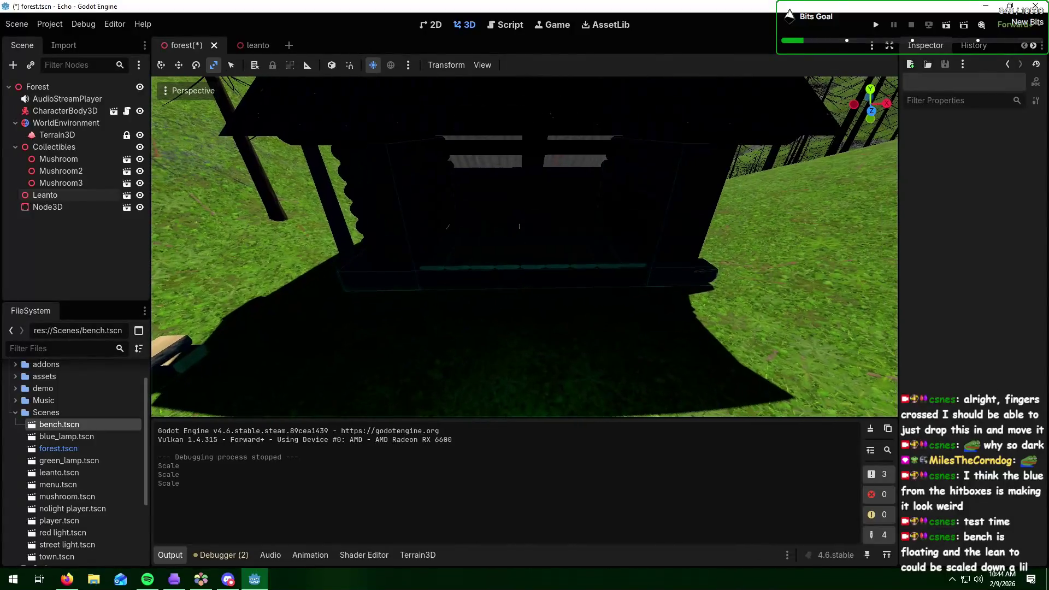
# - Switch back to Move Mode and lower the Leanto cabin slightly toward the ground
pyautogui.click(66, 195)
pyautogui.click(161, 65)
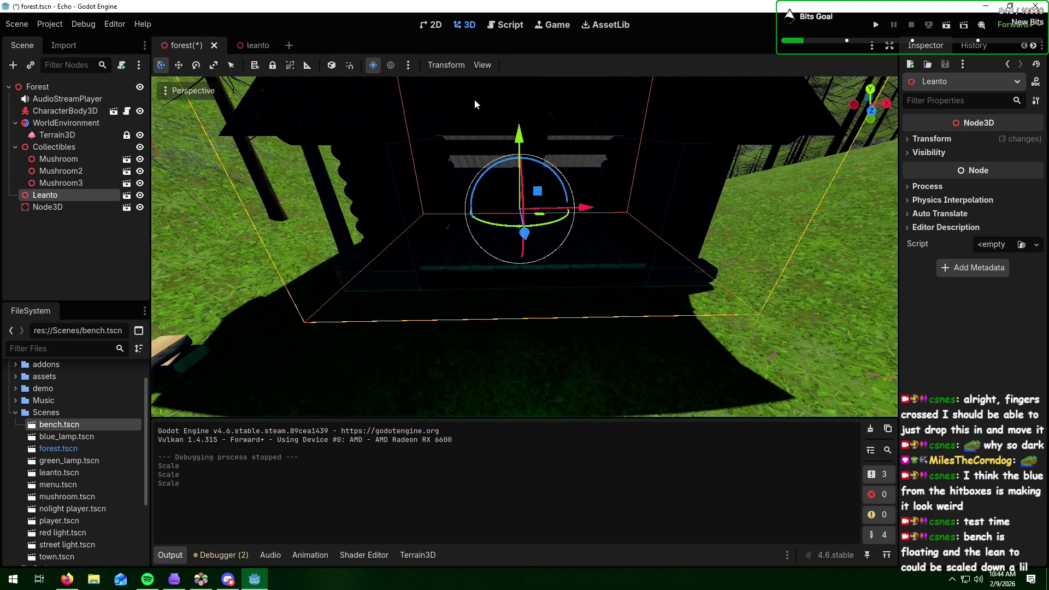
pyautogui.moveTo(519, 137); pyautogui.dragTo(519, 147)
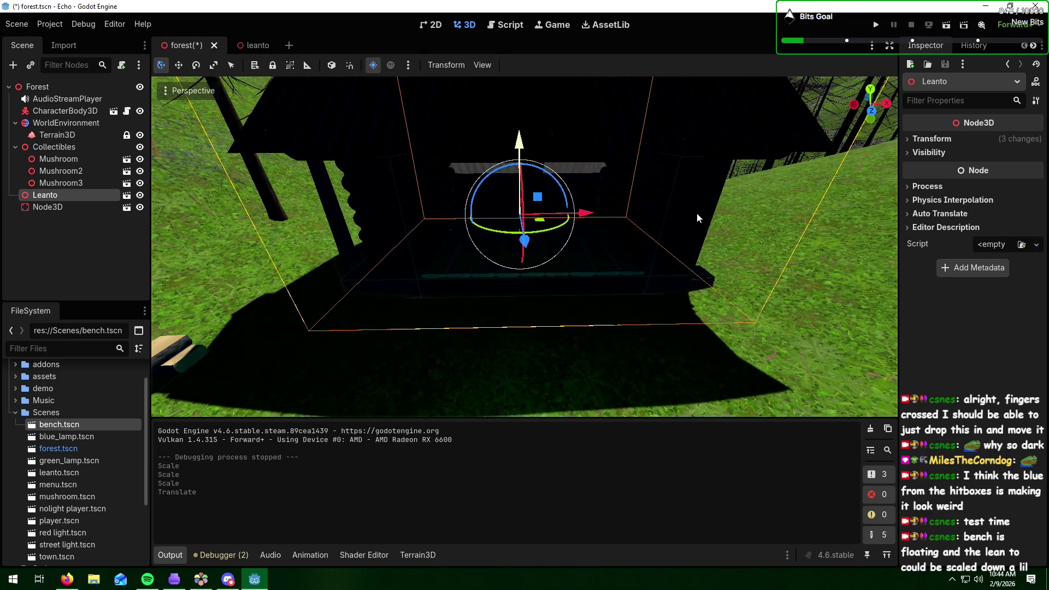
pyautogui.moveTo(717, 224)
pyautogui.mouseDown()
pyautogui.moveTo(686, 202)
pyautogui.moveTo(584, 191)
pyautogui.mouseUp()
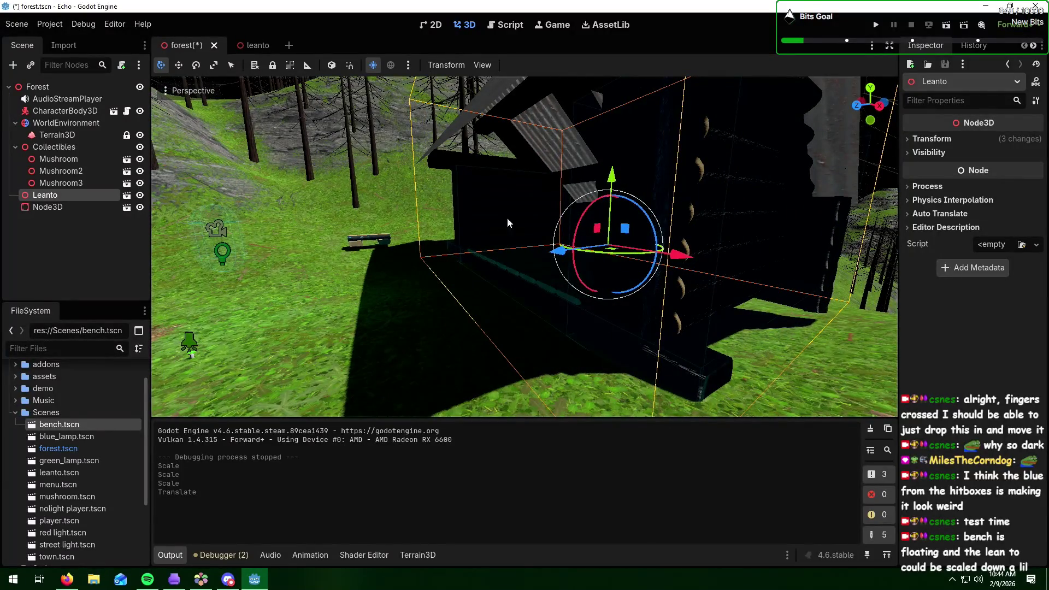
# - Lower the bench onto the ground and slide it along the X axis
pyautogui.click(388, 241)
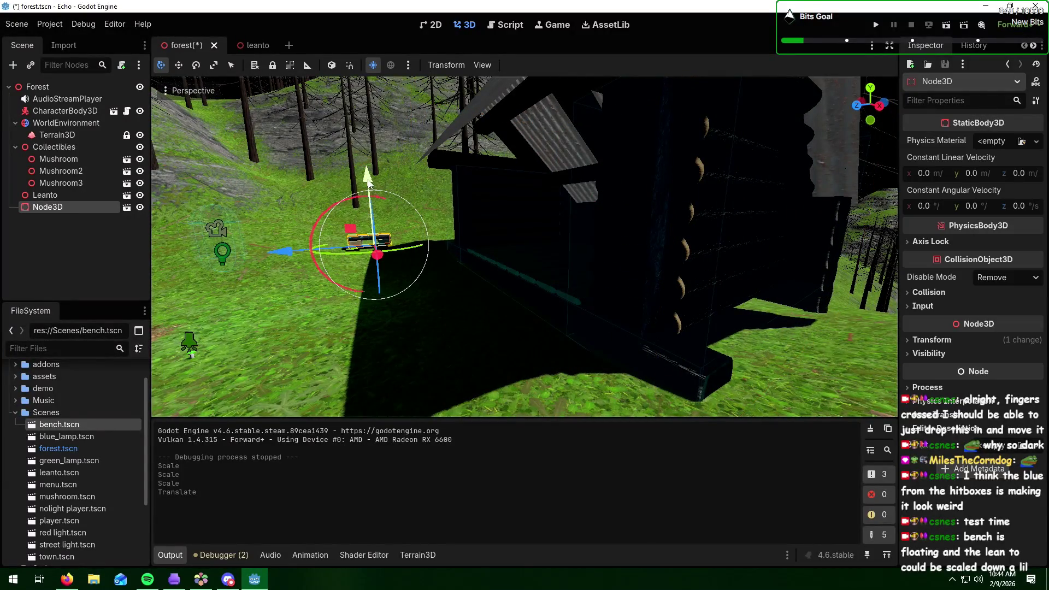
pyautogui.moveTo(369, 183); pyautogui.dragTo(369, 189)
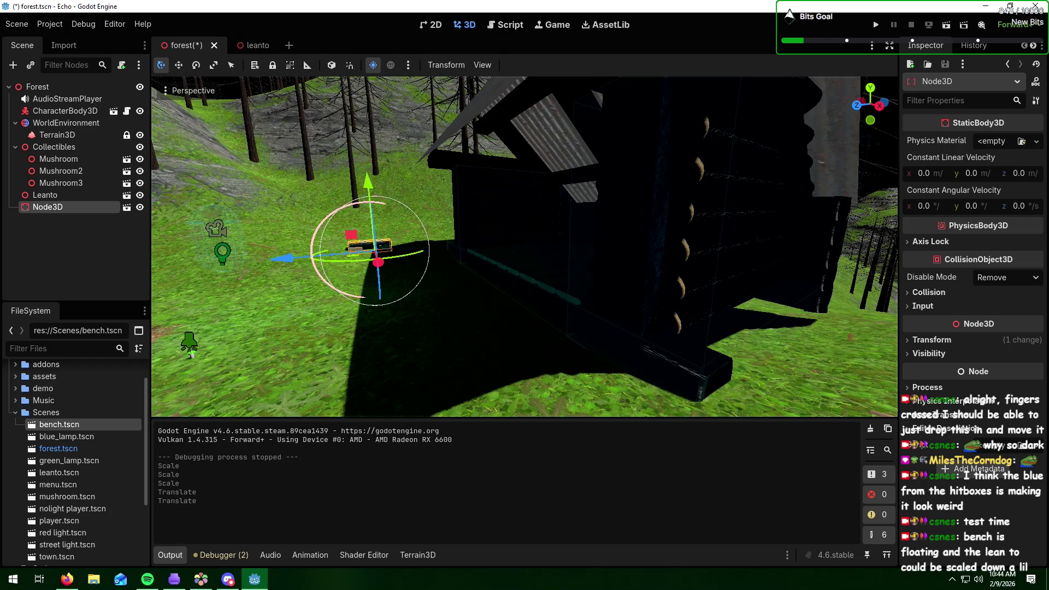
pyautogui.press('w')
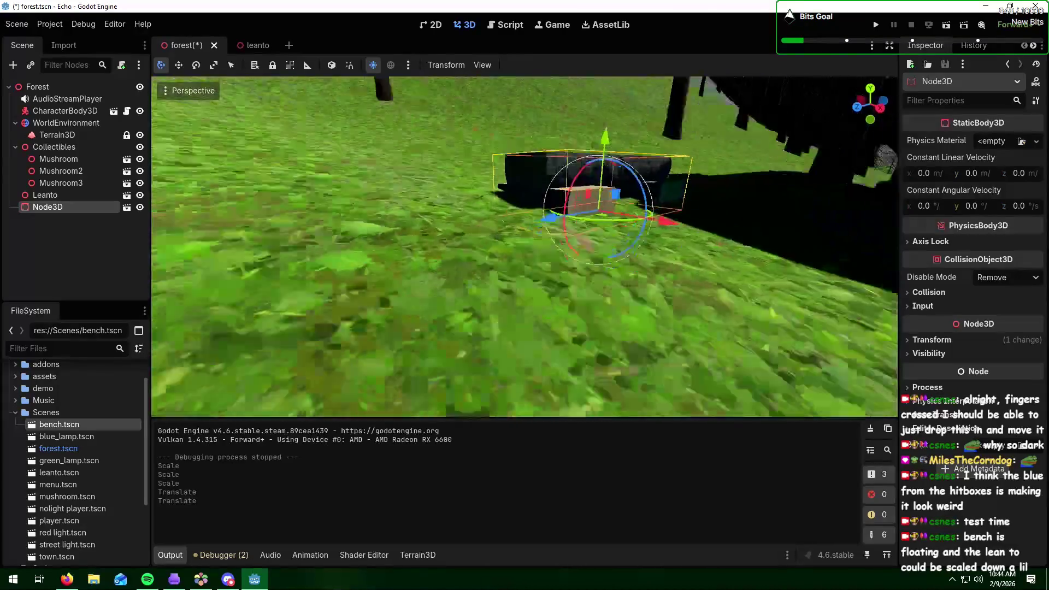
pyautogui.press('s')
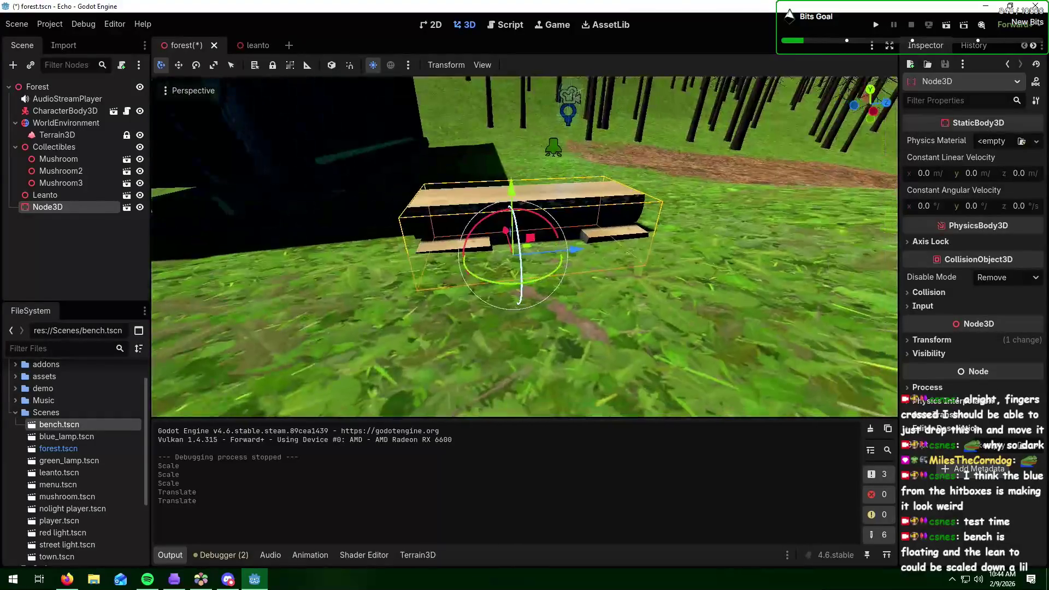
pyautogui.press('e')
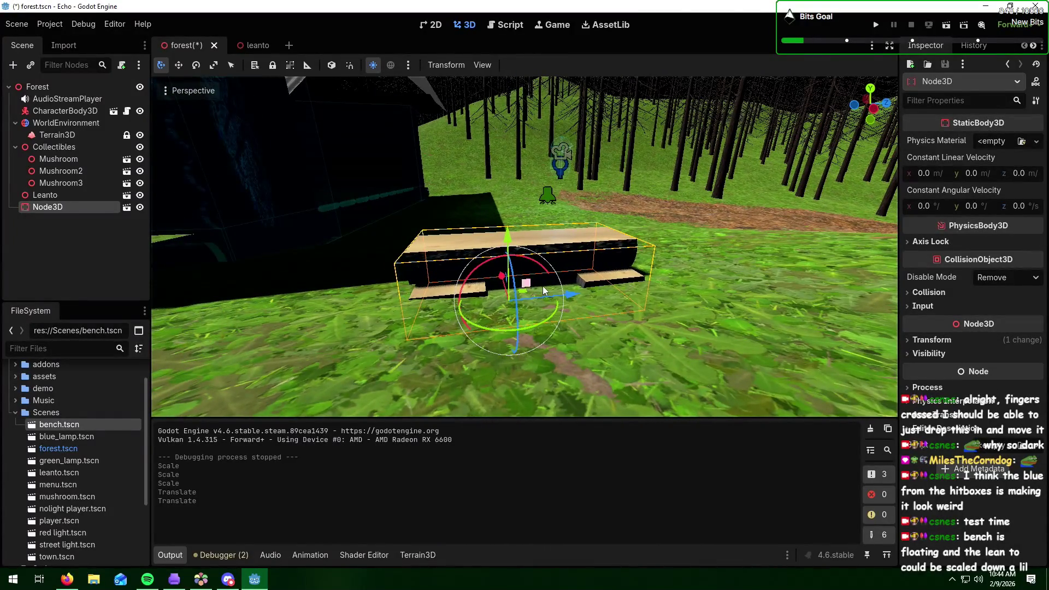
pyautogui.press('g')
pyautogui.press('x')
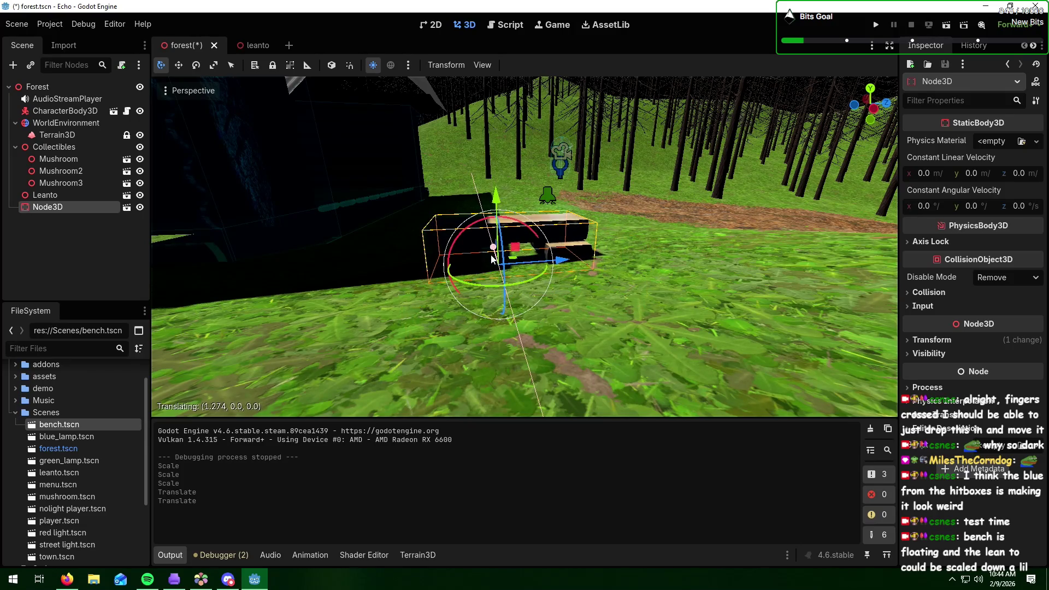
pyautogui.click(492, 259)
# - Rotate the bench about 7 degrees, deselect it, and orbit around the bench and cabin
pyautogui.press('d')
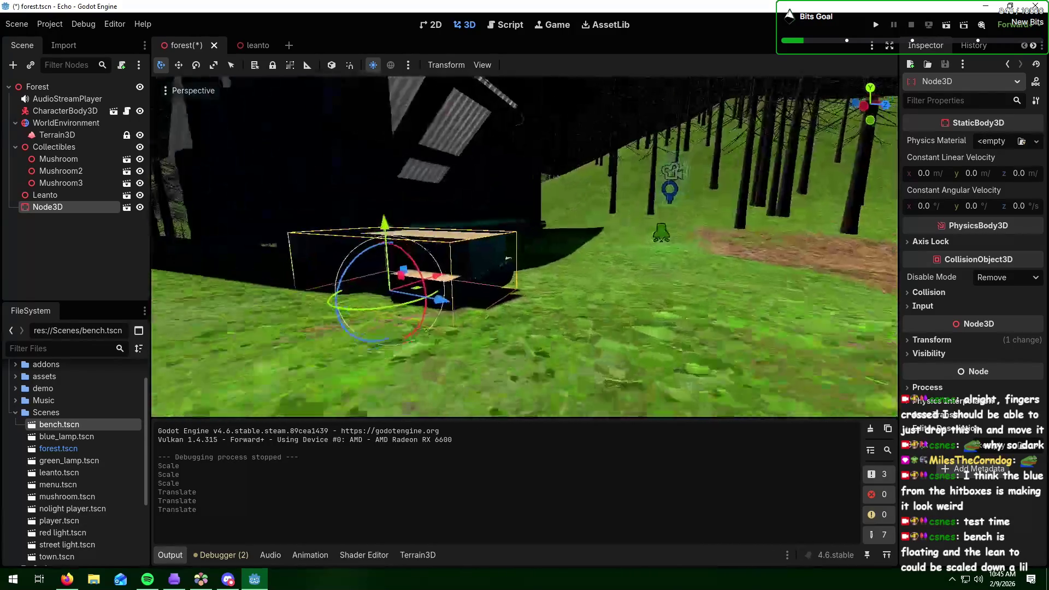
pyautogui.press('w')
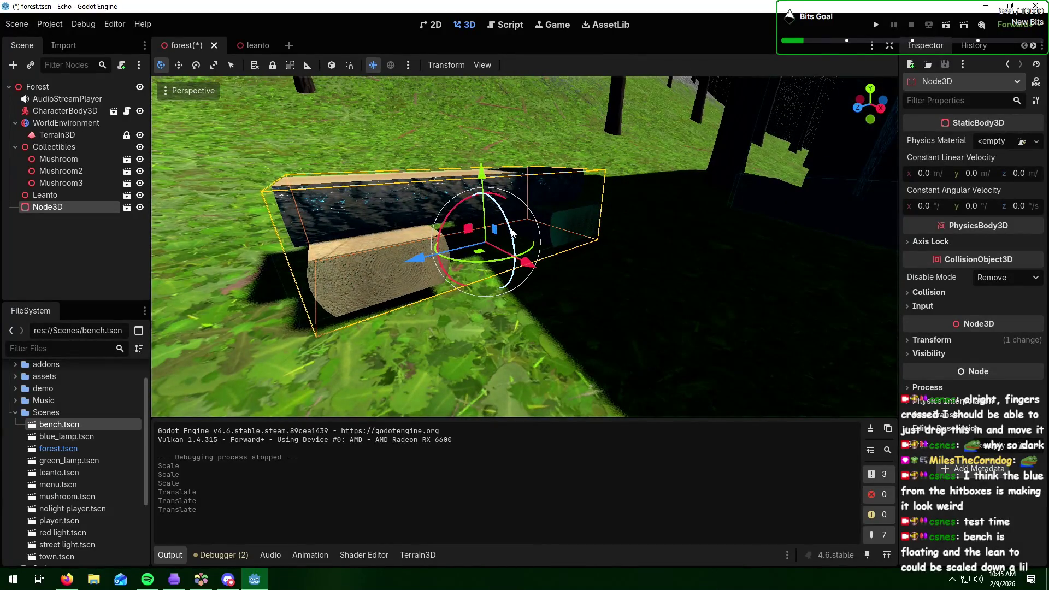
pyautogui.moveTo(512, 232); pyautogui.dragTo(512, 235)
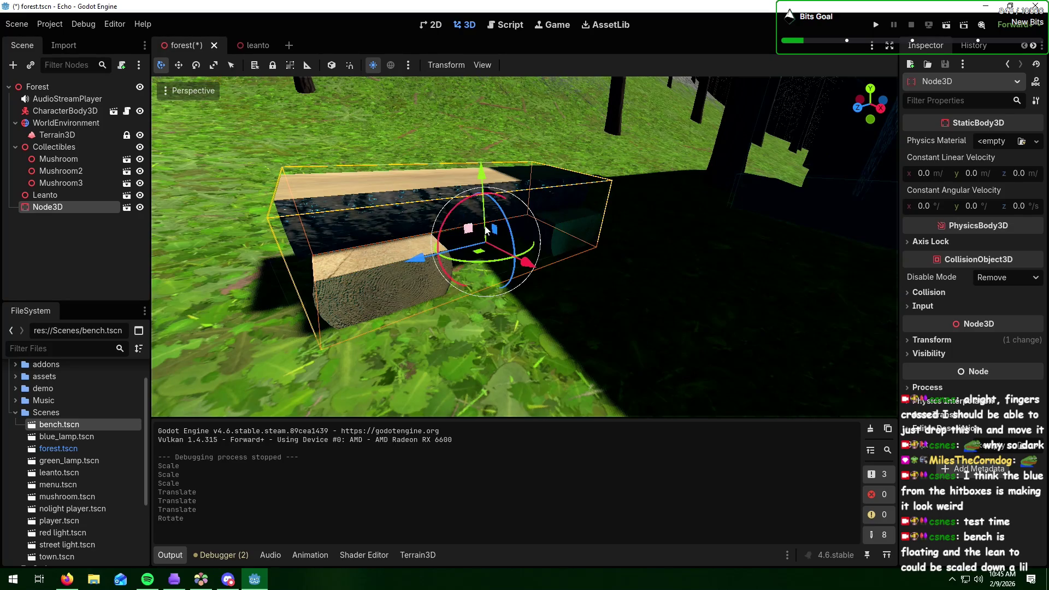
pyautogui.scroll(-5, 485, 227)
pyautogui.click(616, 295)
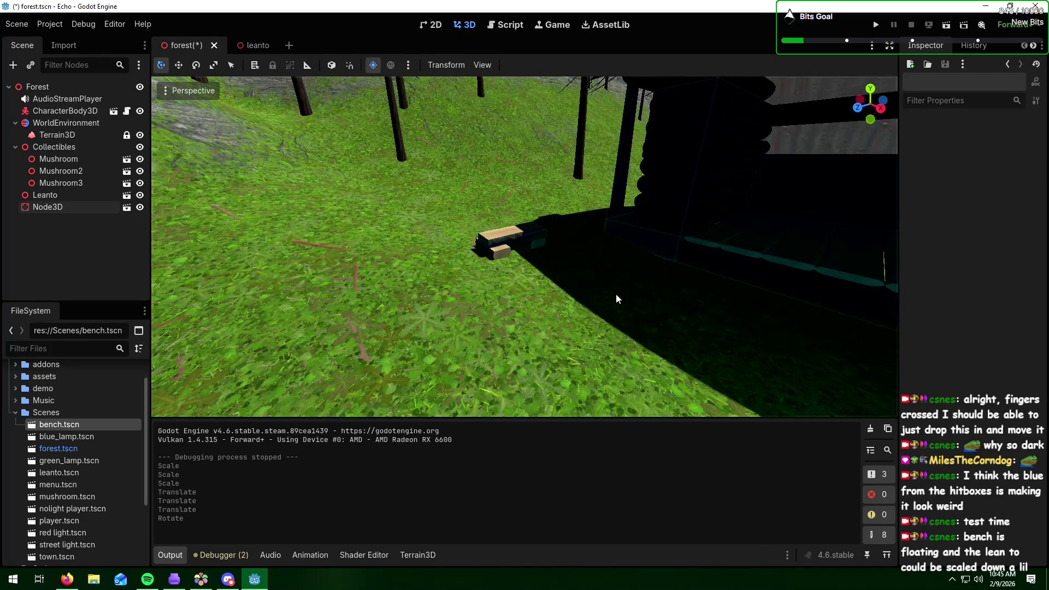
pyautogui.moveTo(595, 300)
pyautogui.mouseDown()
pyautogui.moveTo(615, 303)
pyautogui.moveTo(437, 298)
pyautogui.mouseUp()
pyautogui.press('s')
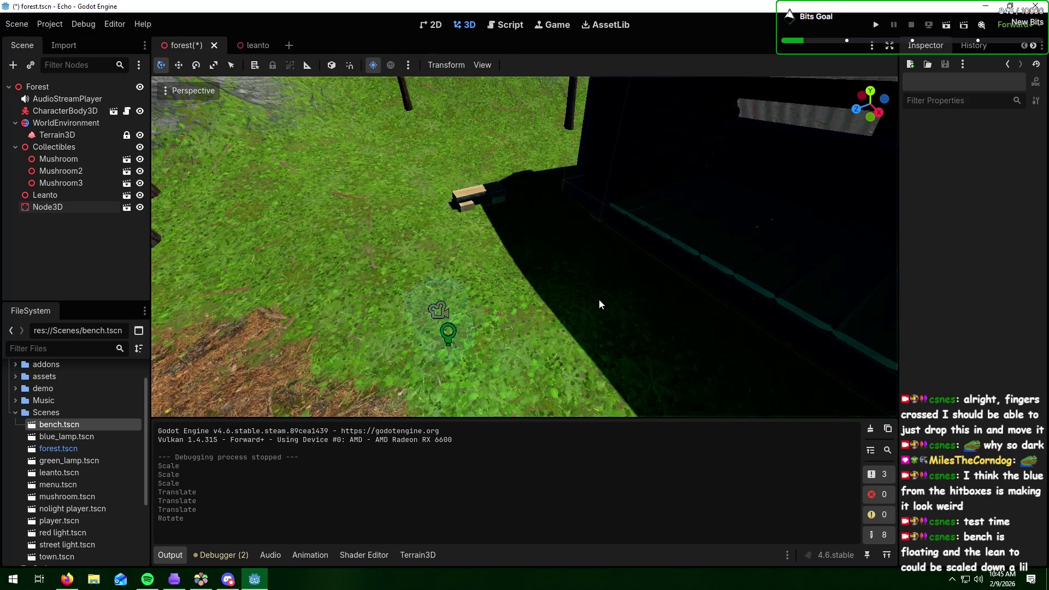
# - Play-test the game with Run Project, close the game window, and switch to the leanto scene tab
pyautogui.hotkey('alt', 'Tab')
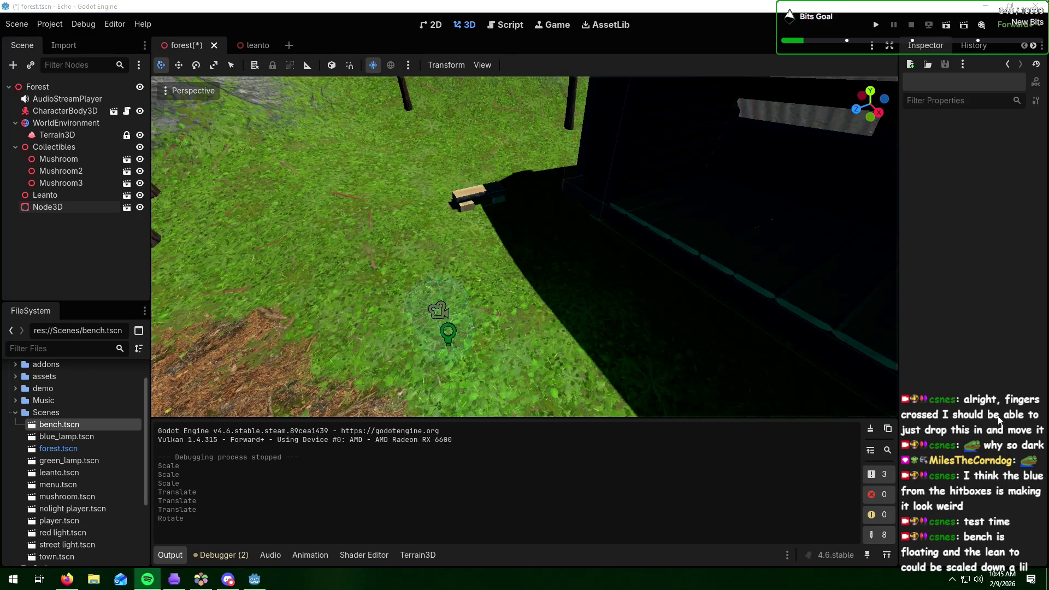
pyautogui.click(876, 25)
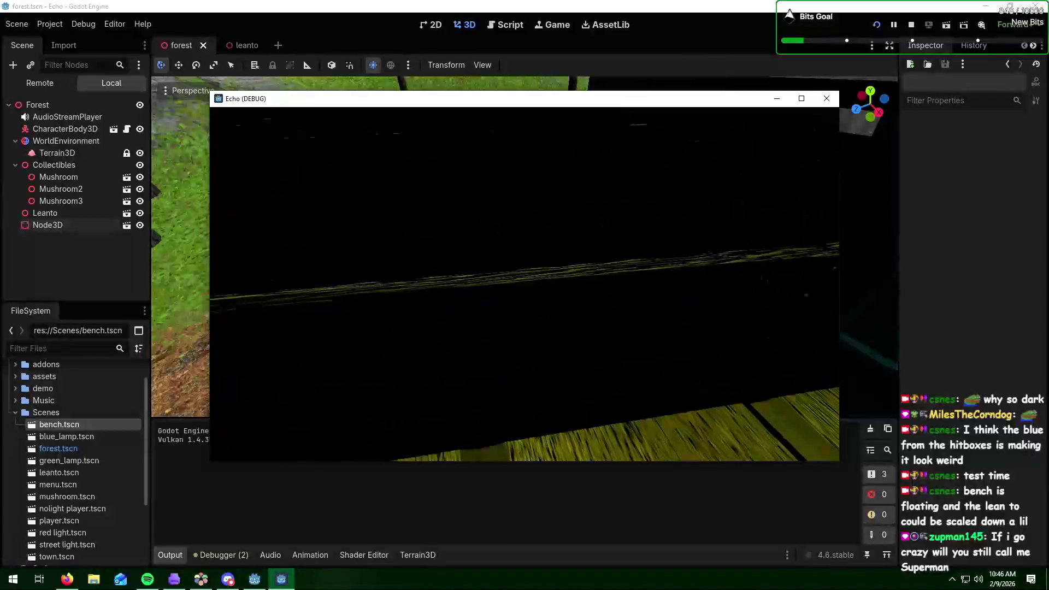
pyautogui.click(826, 98)
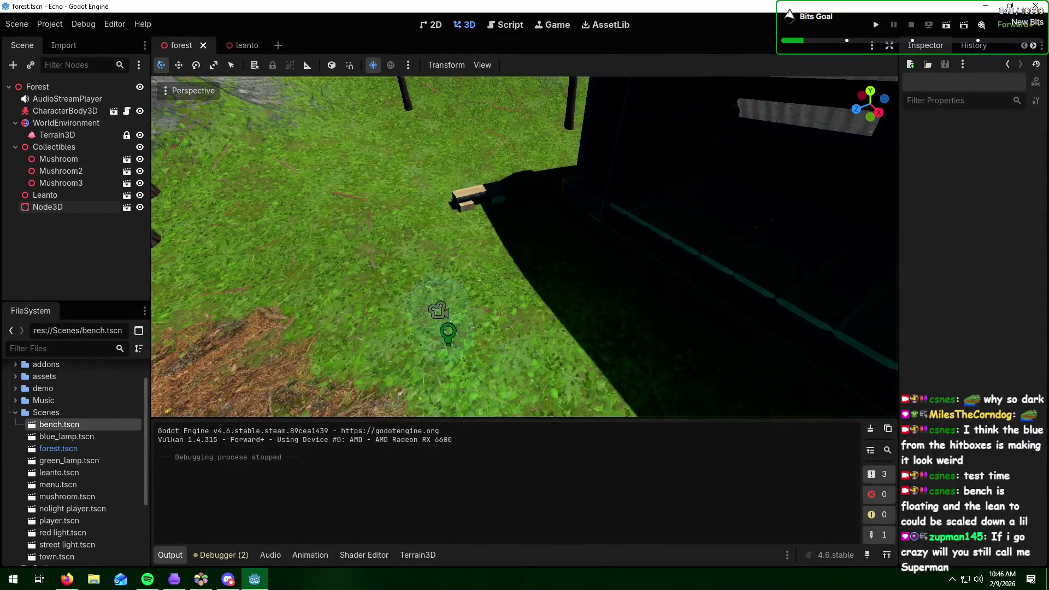
pyautogui.hotkey('alt', 'Tab')
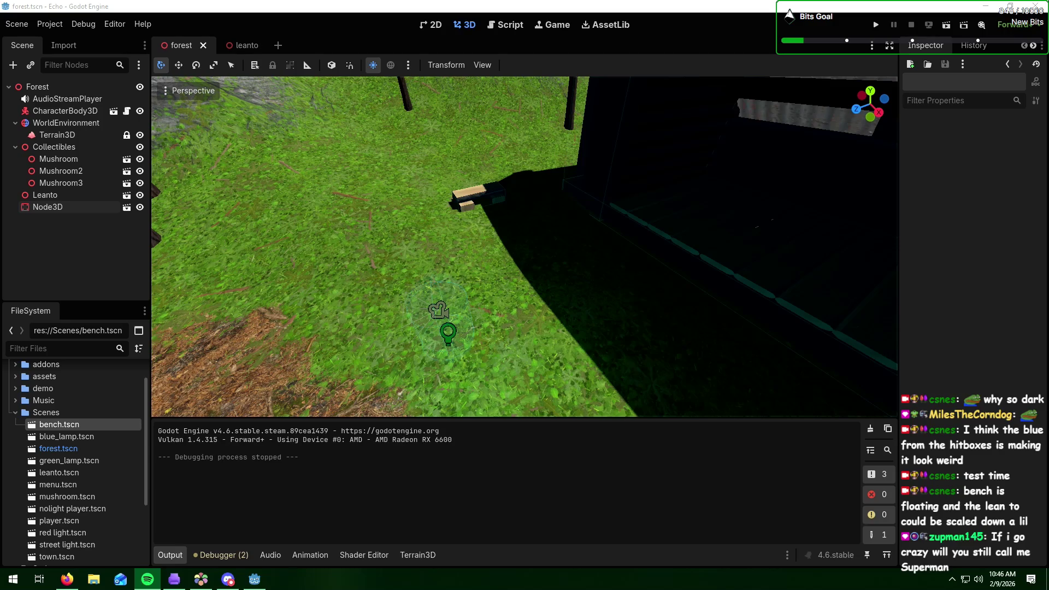
pyautogui.hotkey('alt', 'Tab')
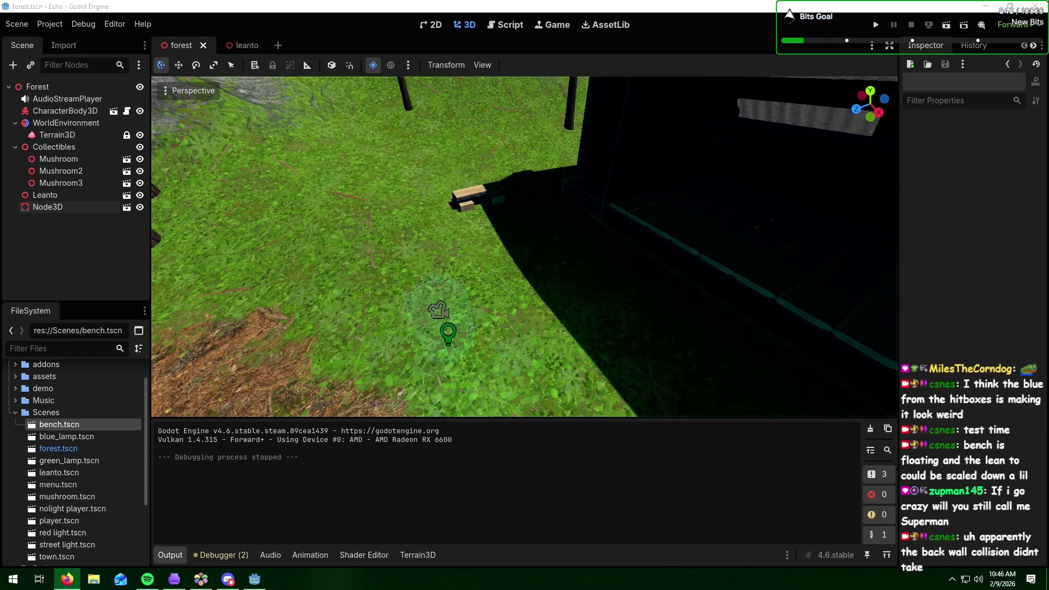
pyautogui.click(244, 45)
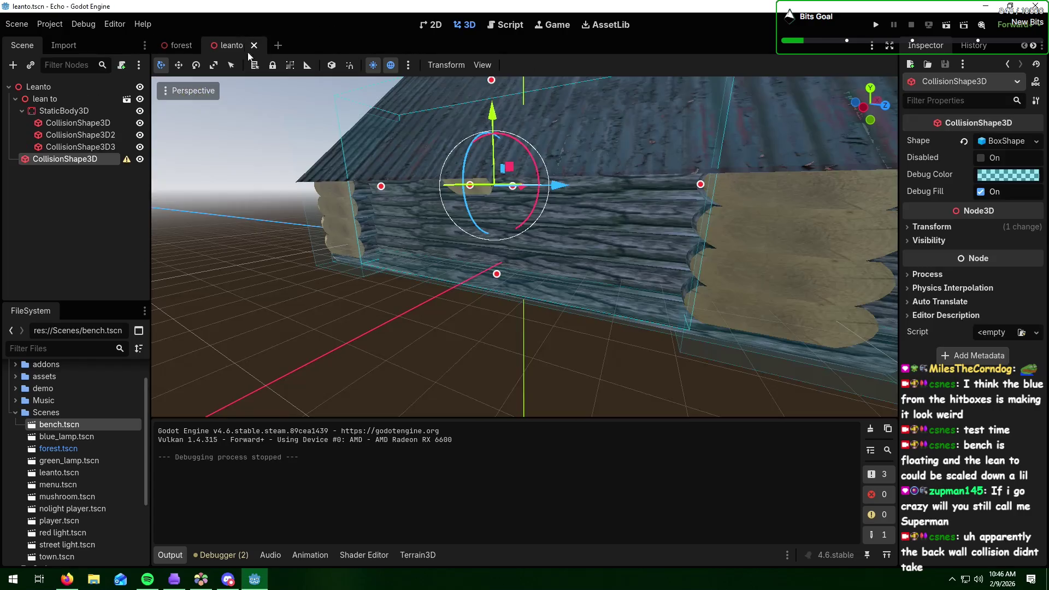
# - Widen the back-wall collision box along X to about 3.03 using its red Size X handle
pyautogui.moveTo(536, 250); pyautogui.dragTo(336, 277)
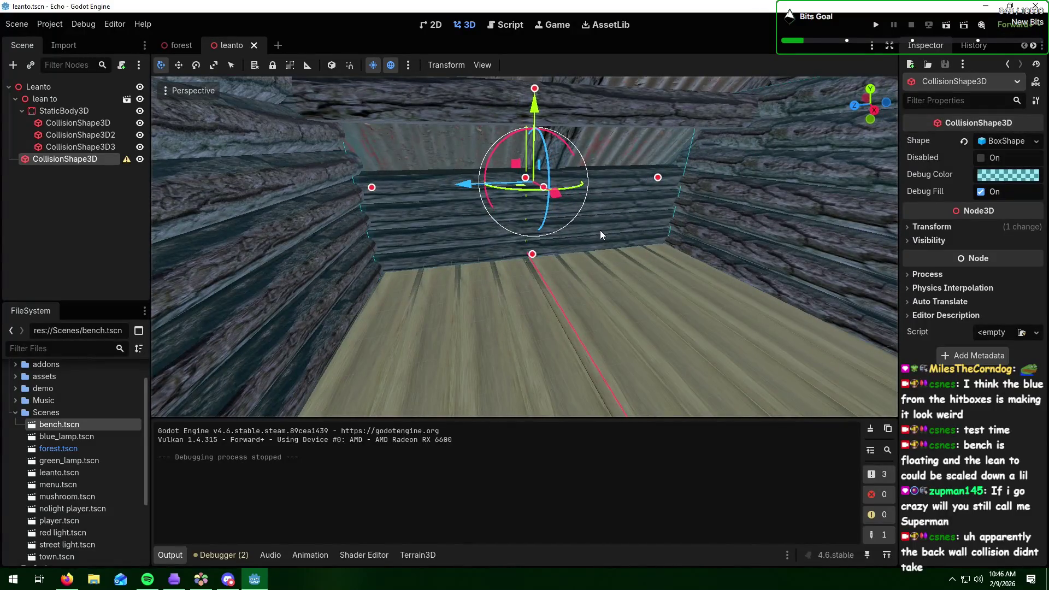
pyautogui.moveTo(542, 191); pyautogui.dragTo(543, 194)
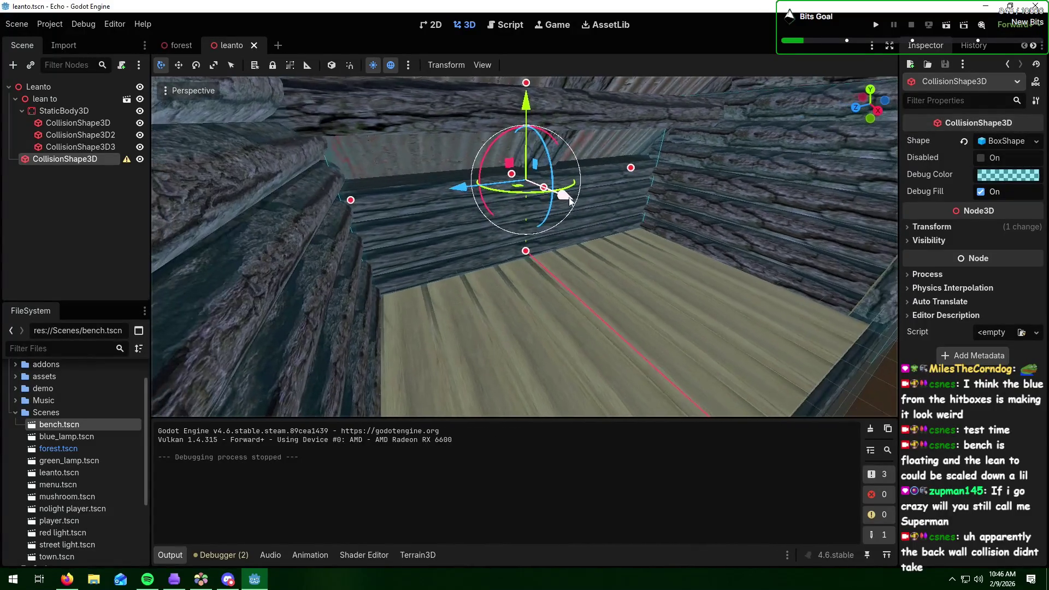
pyautogui.scroll(5, 545, 189)
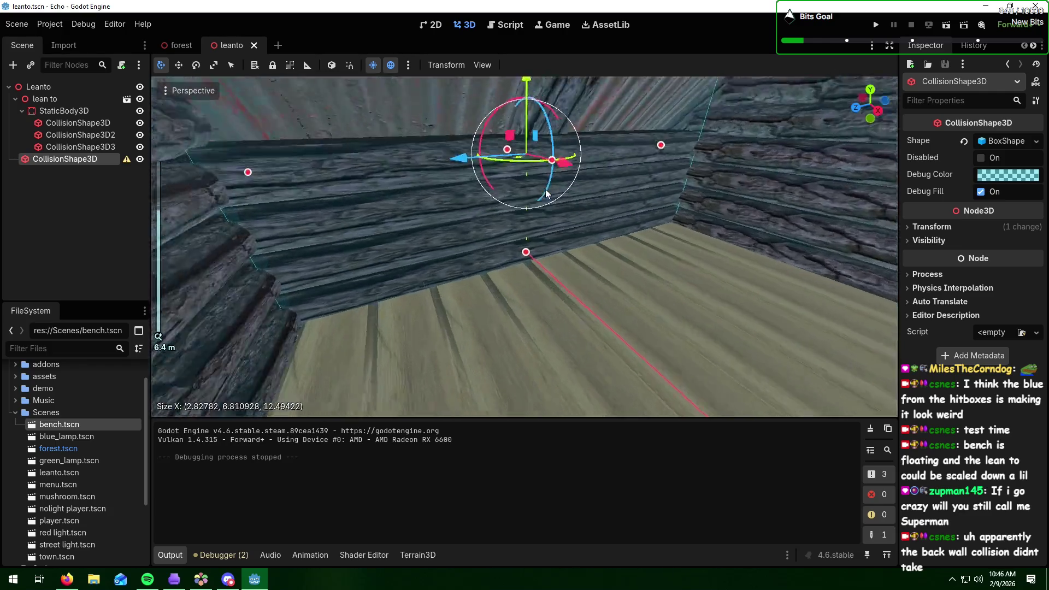
pyautogui.moveTo(550, 152)
pyautogui.mouseDown()
pyautogui.moveTo(557, 129)
pyautogui.moveTo(532, 153)
pyautogui.moveTo(626, 152)
pyautogui.moveTo(583, 133)
pyautogui.mouseUp()
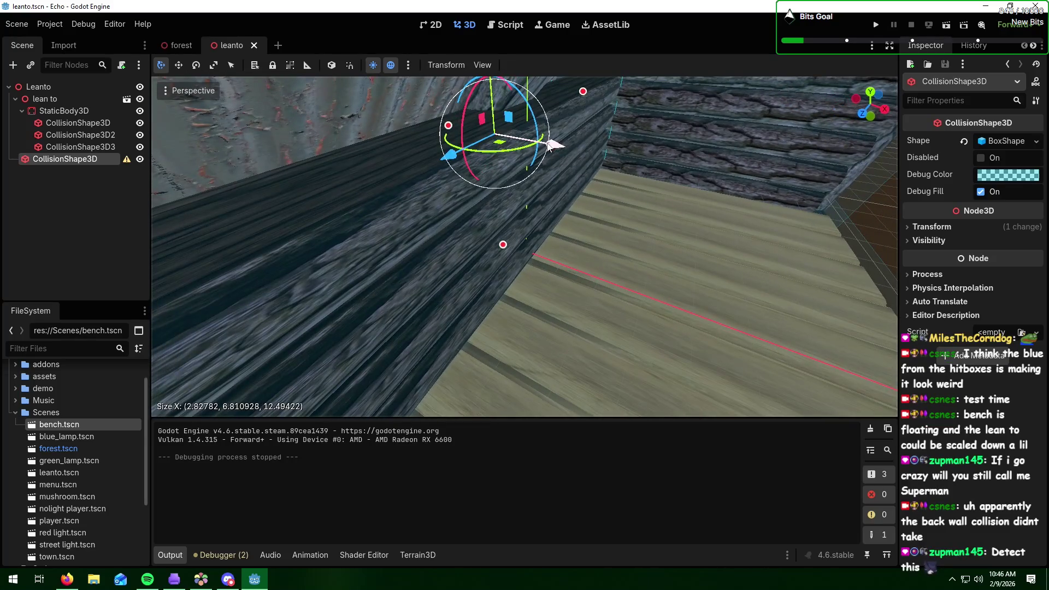
pyautogui.scroll(2, 583, 132)
pyautogui.scroll(2, 578, 120)
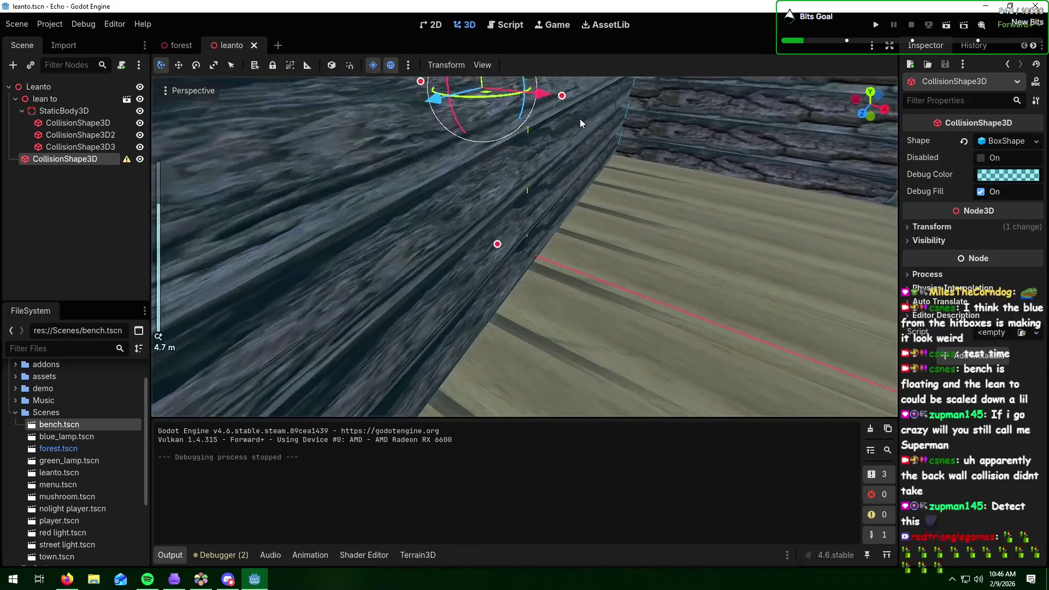
pyautogui.moveTo(567, 96)
pyautogui.moveTo(567, 96); pyautogui.dragTo(582, 98)
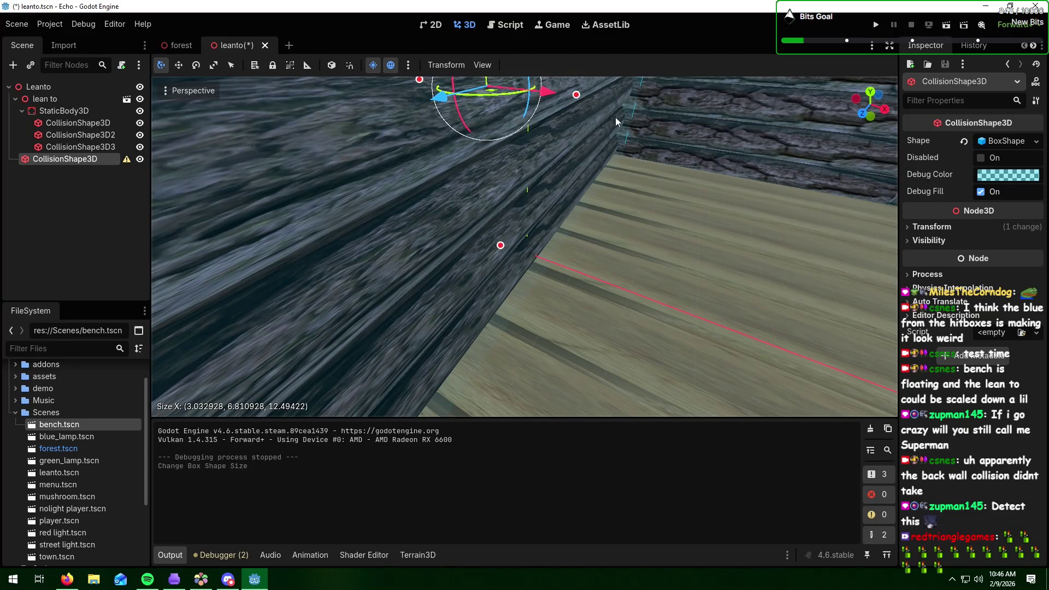
pyautogui.scroll(-8, 615, 133)
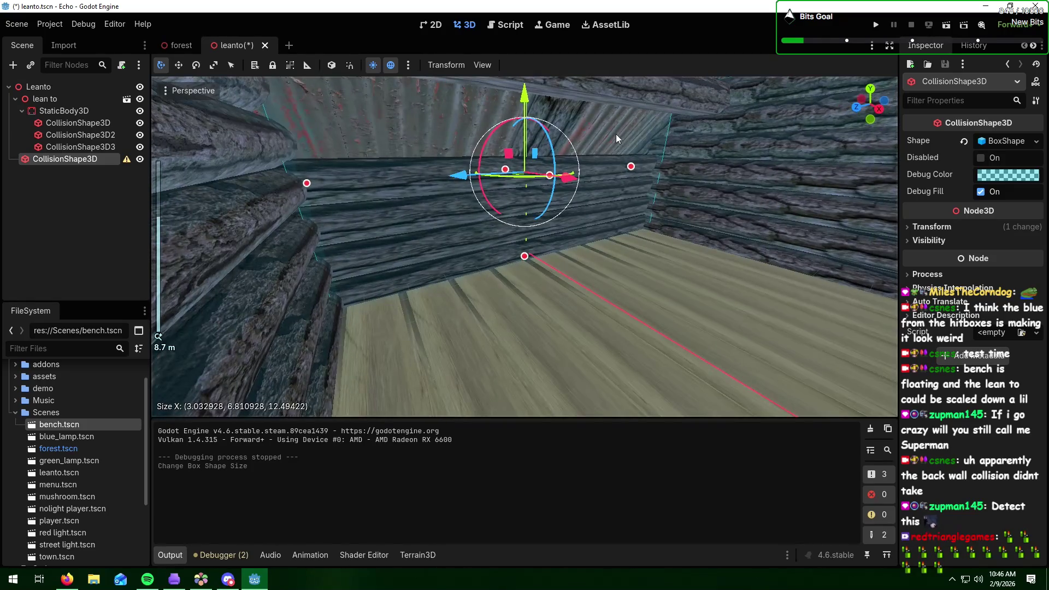
pyautogui.scroll(5, 405, 252)
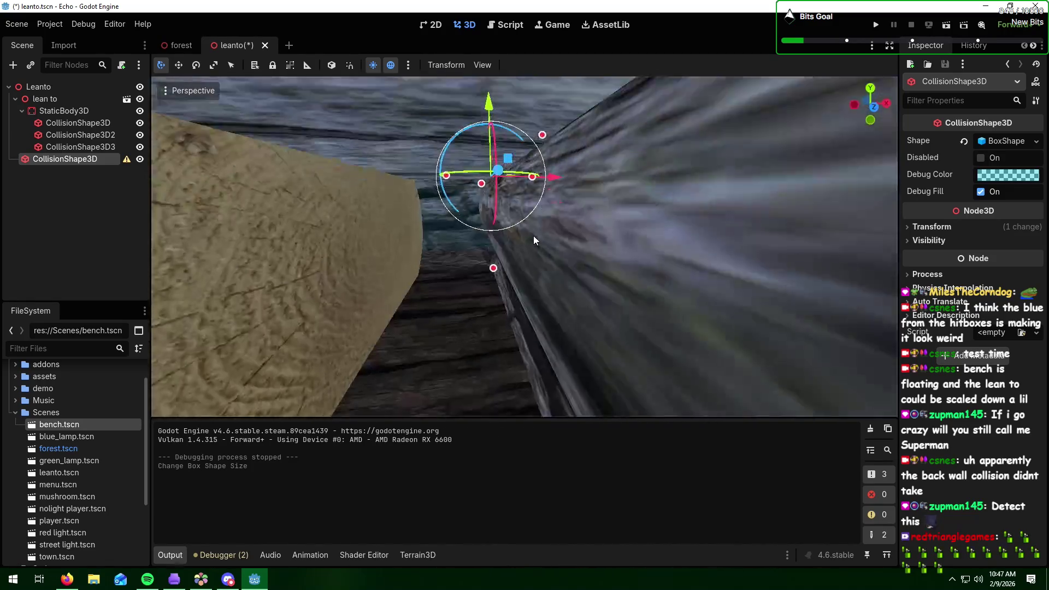
pyautogui.moveTo(533, 235)
pyautogui.mouseDown()
pyautogui.moveTo(600, 246)
pyautogui.moveTo(559, 217)
pyautogui.mouseUp()
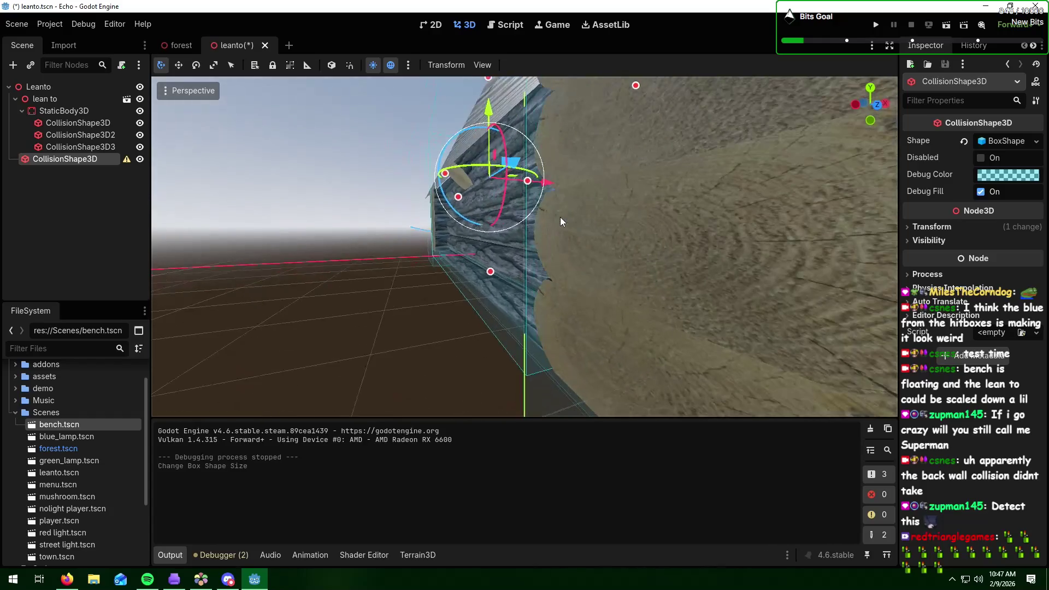
# - Save leanto.tscn via Scene > Save Scene
pyautogui.click(23, 26)
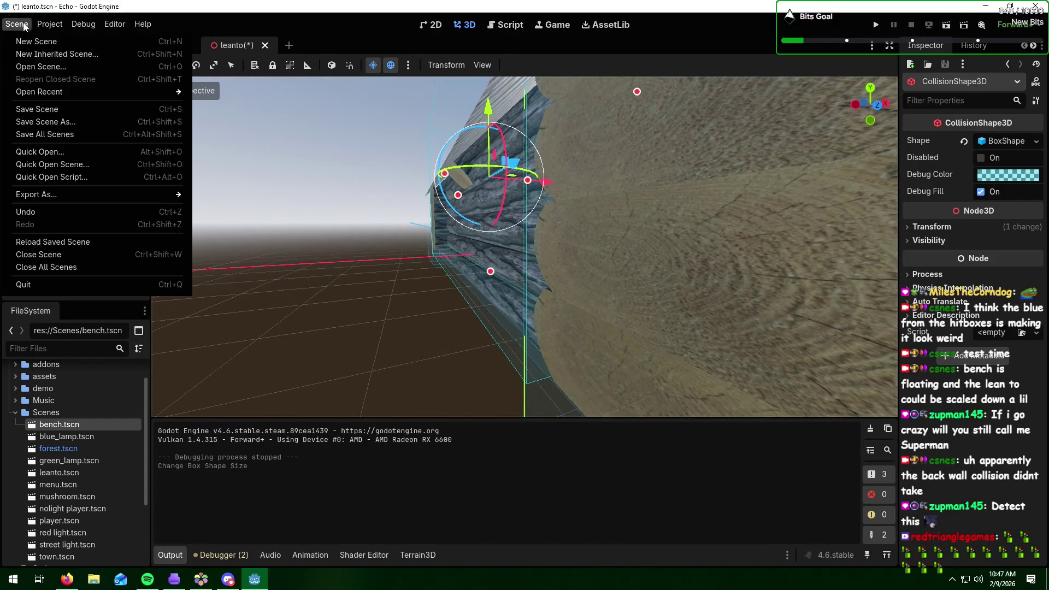
pyautogui.click(63, 108)
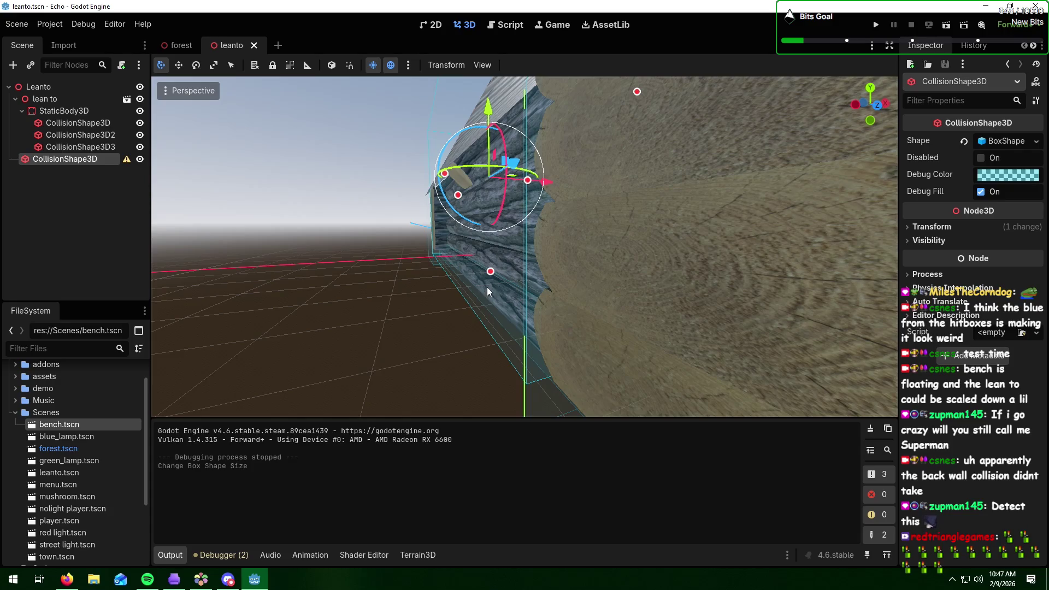
pyautogui.moveTo(487, 286); pyautogui.dragTo(559, 294)
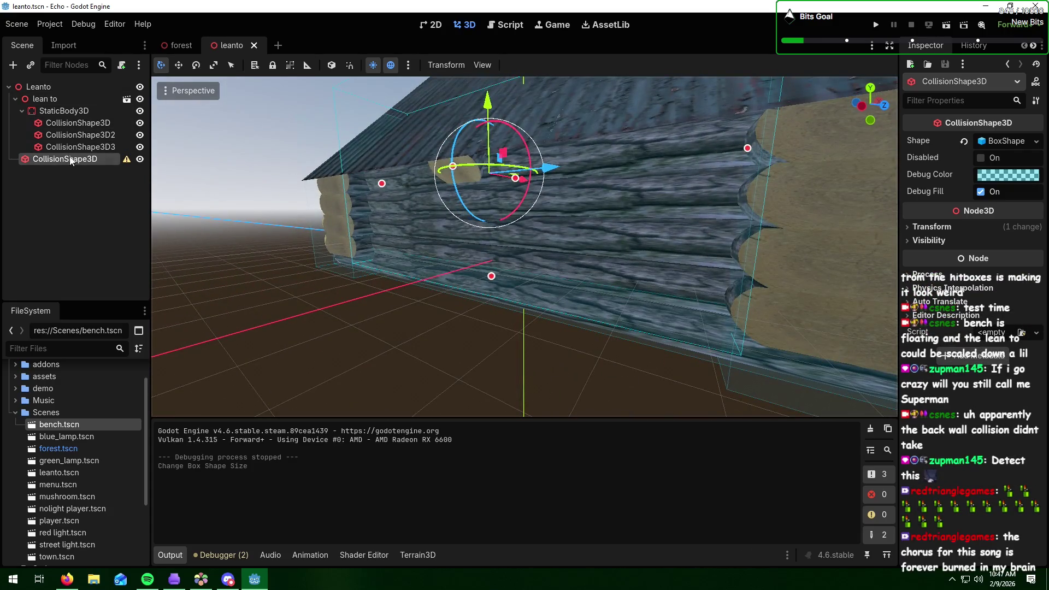
# - Reparent the stray back-wall collision shape under StaticBody3D as CollisionShape3D4 and save the leanto scene
pyautogui.moveTo(71, 158); pyautogui.dragTo(73, 113)
pyautogui.click(33, 26)
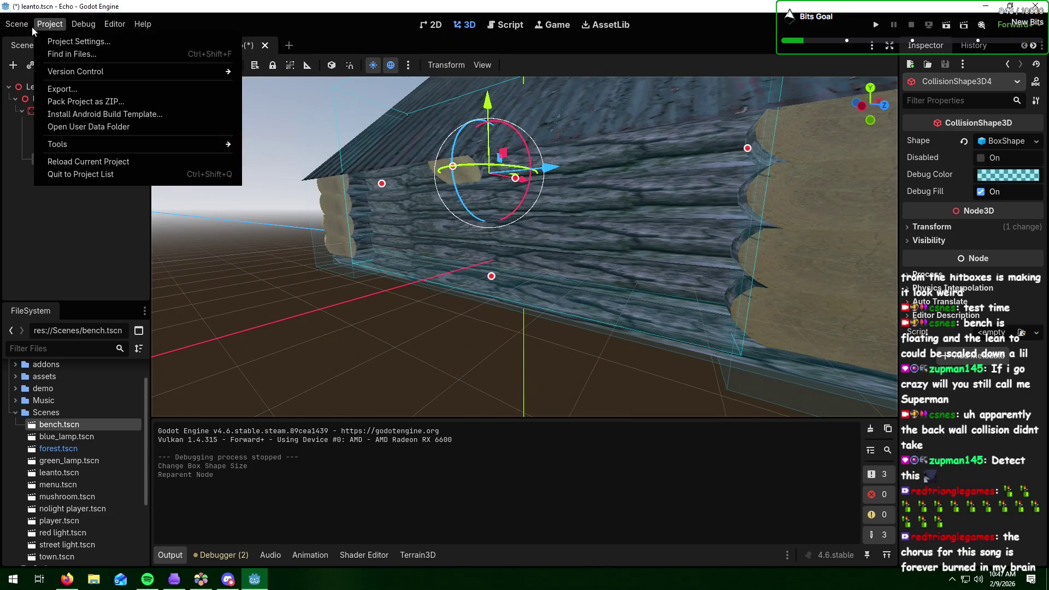
pyautogui.click(47, 109)
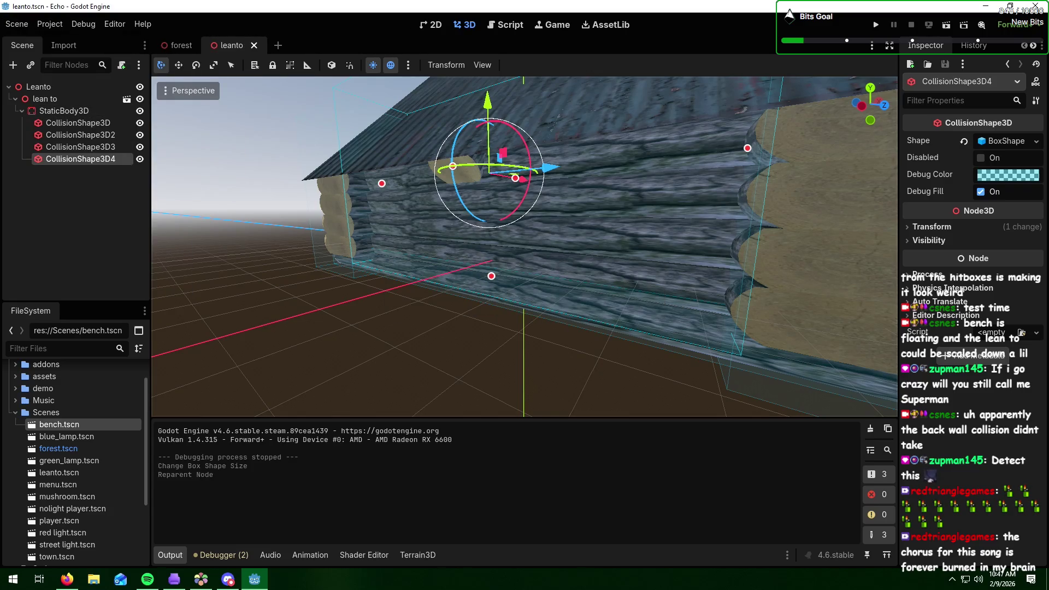
pyautogui.hotkey('alt', 'Tab')
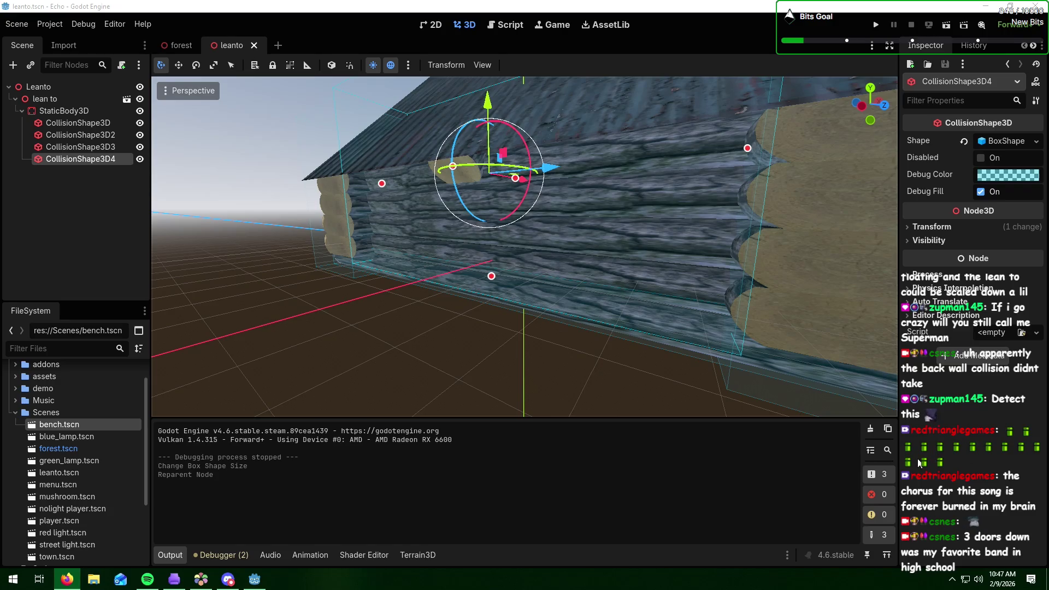
pyautogui.click(630, 369)
pyautogui.moveTo(643, 290); pyautogui.dragTo(558, 290)
pyautogui.scroll(-10, 559, 290)
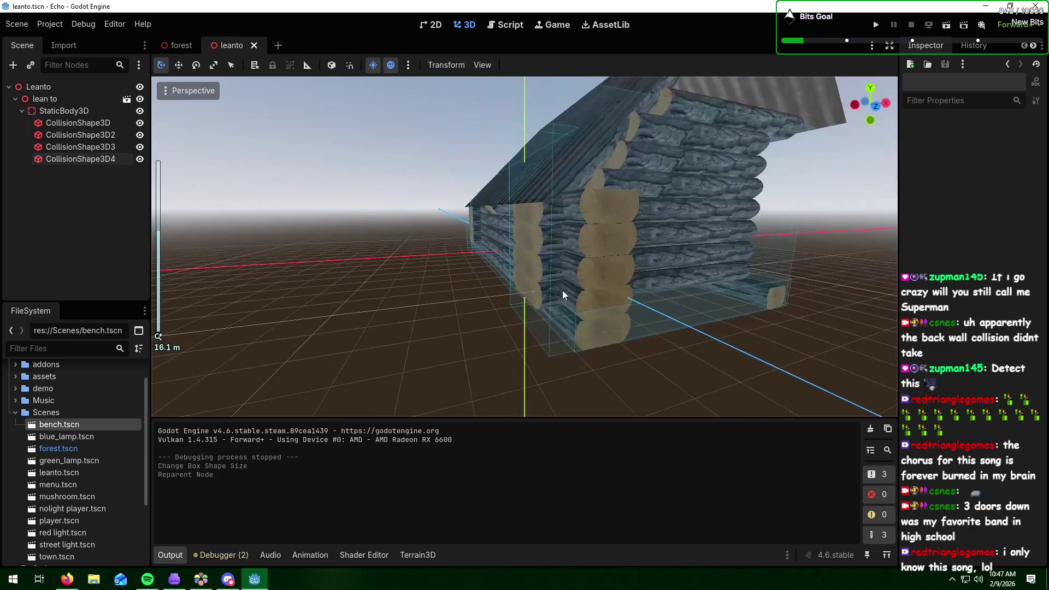
pyautogui.hotkey('alt', 'Tab')
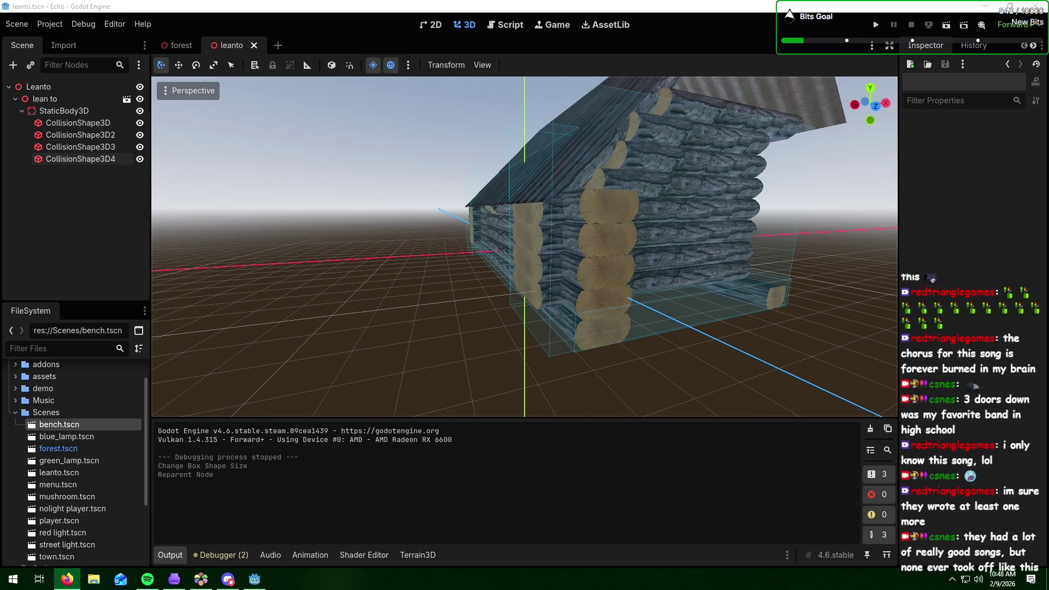
pyautogui.moveTo(855, 336)
pyautogui.mouseDown()
pyautogui.moveTo(640, 315)
pyautogui.moveTo(586, 340)
pyautogui.moveTo(616, 330)
pyautogui.moveTo(709, 230)
pyautogui.mouseUp()
pyautogui.scroll(2, 644, 316)
pyautogui.scroll(-4, 643, 316)
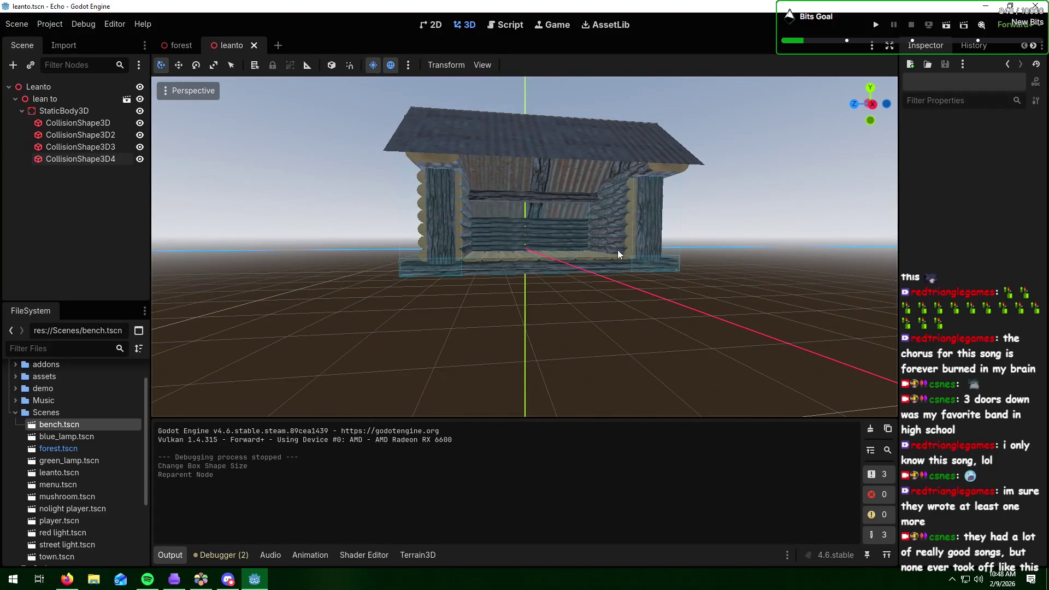
pyautogui.moveTo(165, 51)
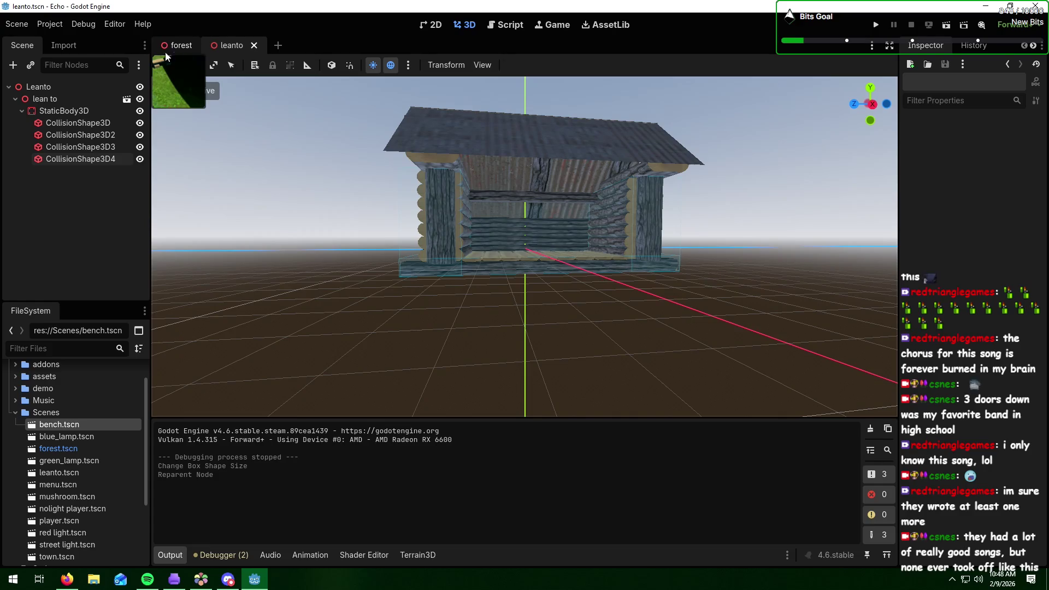
pyautogui.click(16, 24)
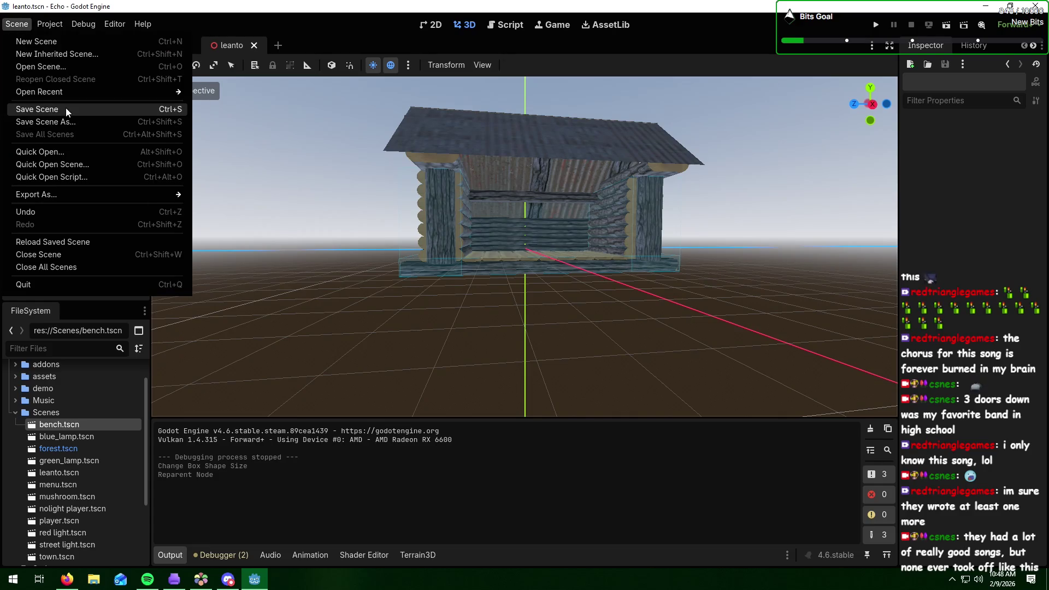
pyautogui.click(65, 108)
pyautogui.click(175, 46)
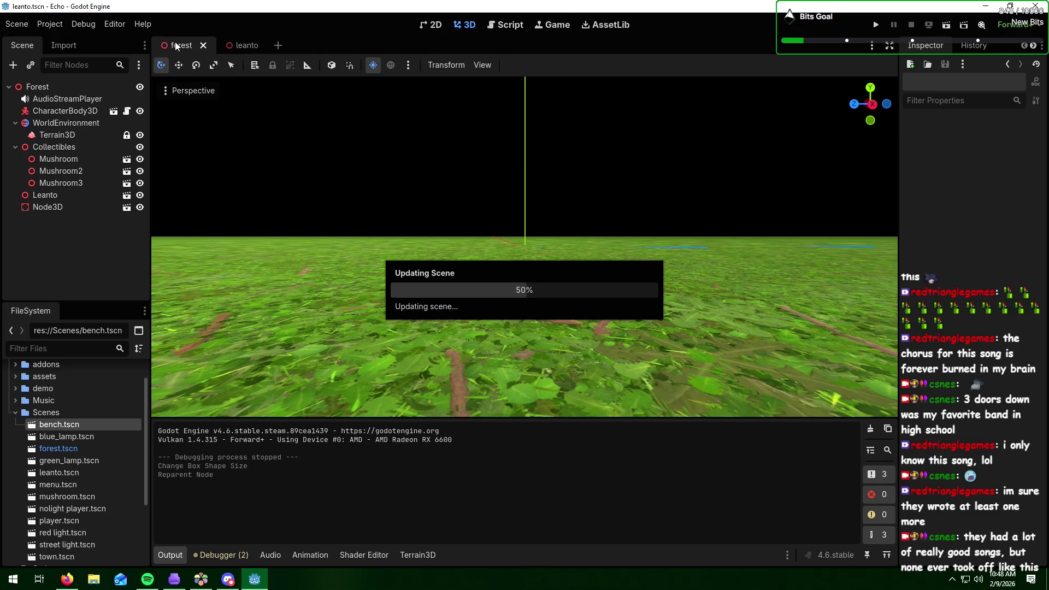
pyautogui.scroll(5, 560, 257)
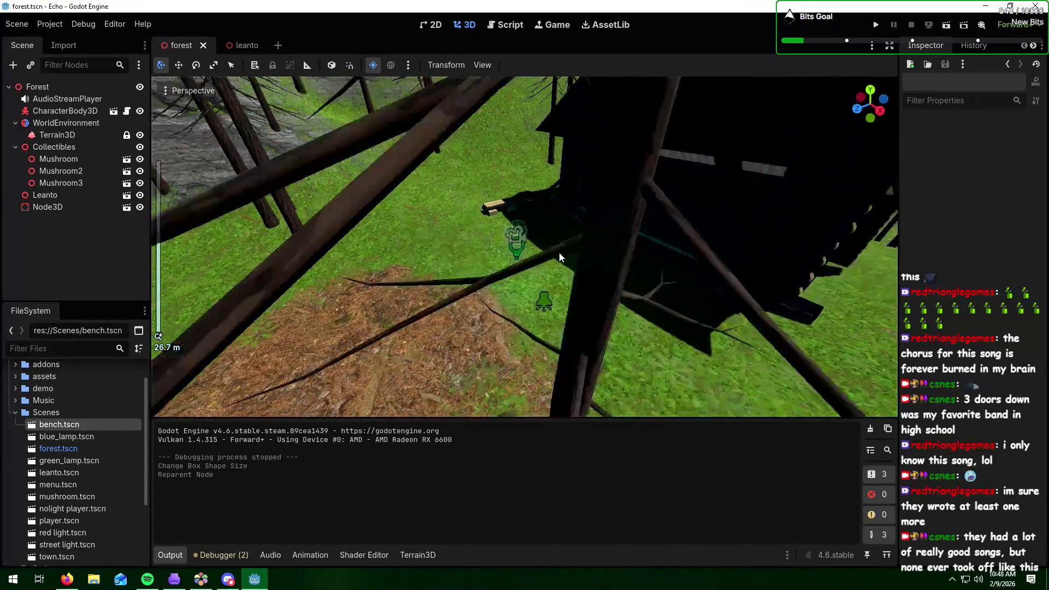
pyautogui.scroll(-5, 559, 257)
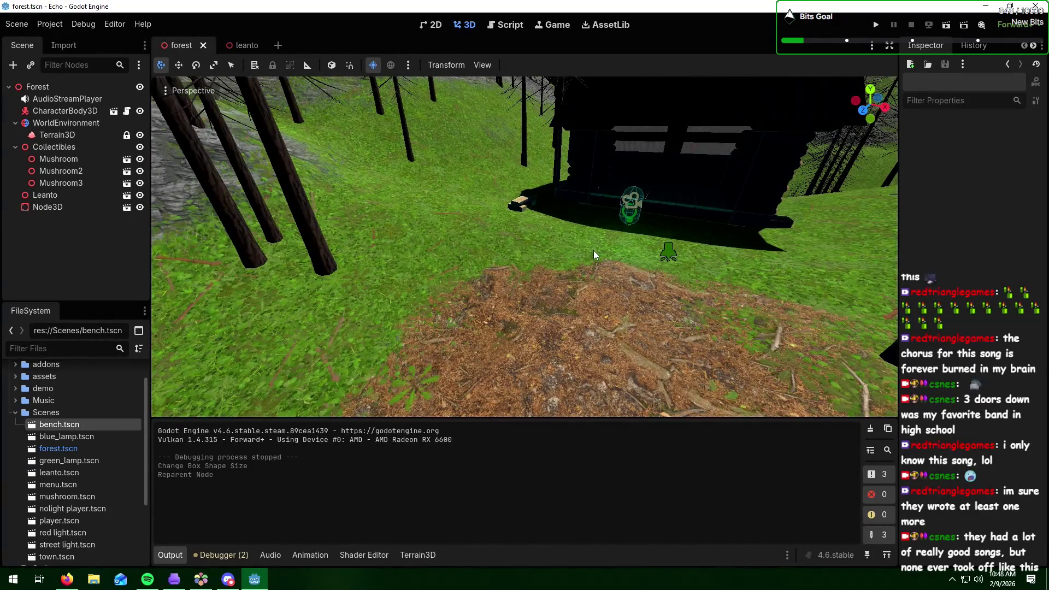
pyautogui.hotkey('alt', 'Tab')
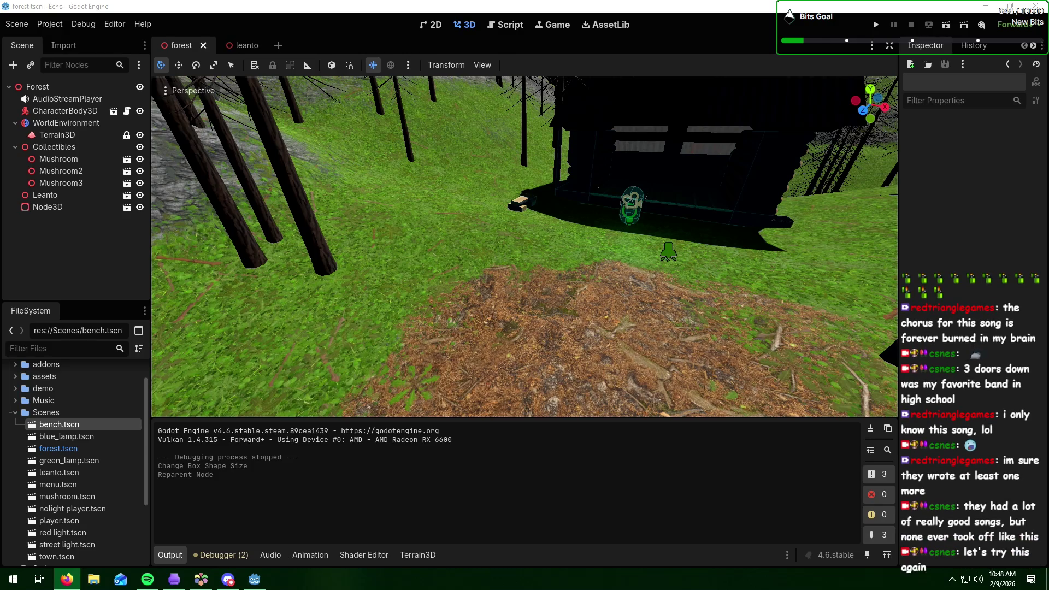
pyautogui.hotkey('alt', 'Tab')
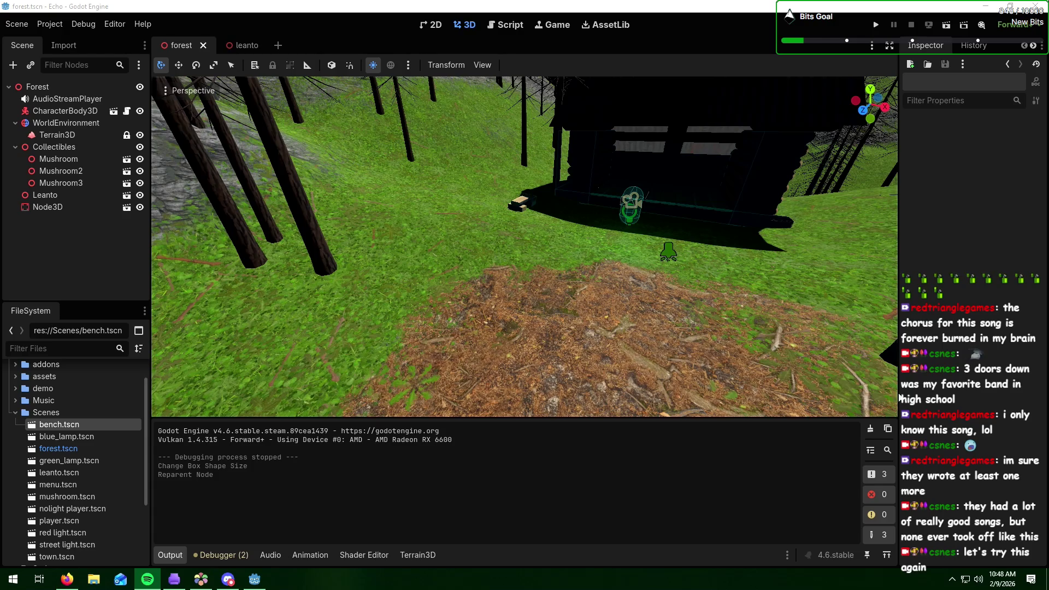
pyautogui.click(874, 23)
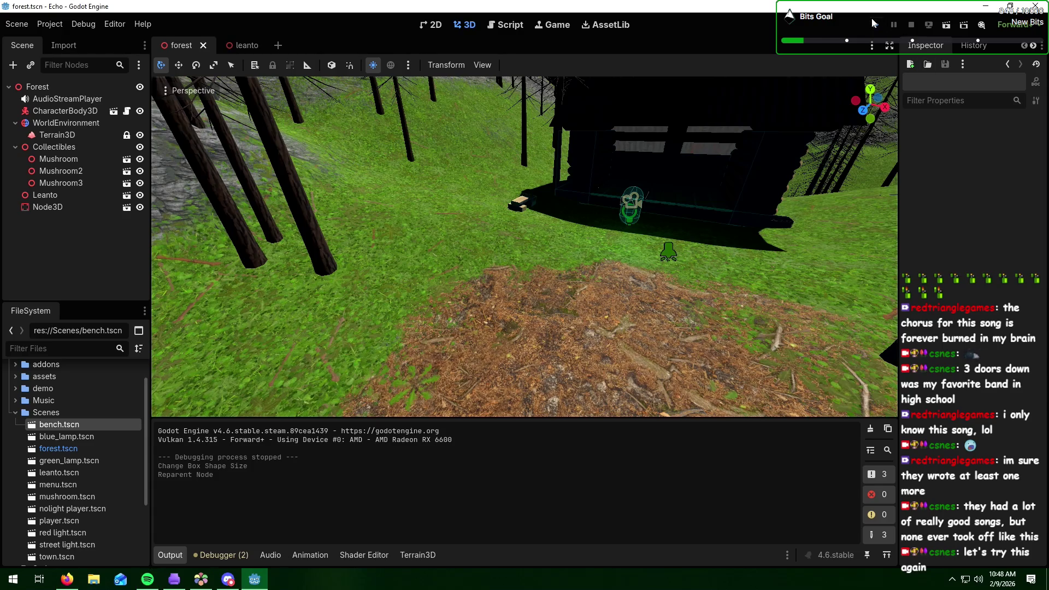
# - Test-run the forest game in a maximised Echo (DEBUG) window, then close it
pyautogui.click(873, 23)
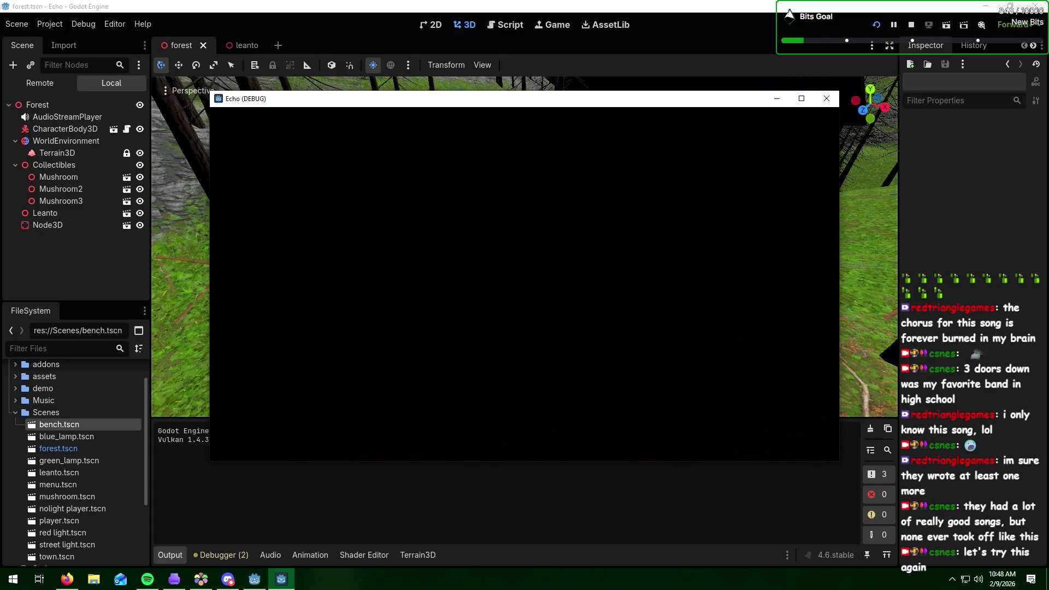
pyautogui.click(801, 98)
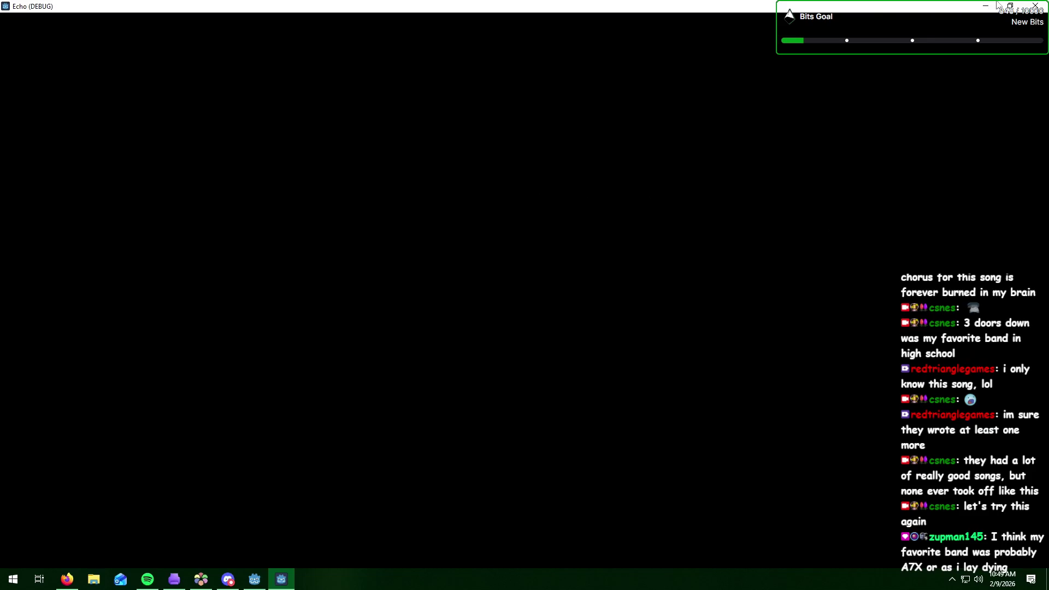
pyautogui.click(1035, 6)
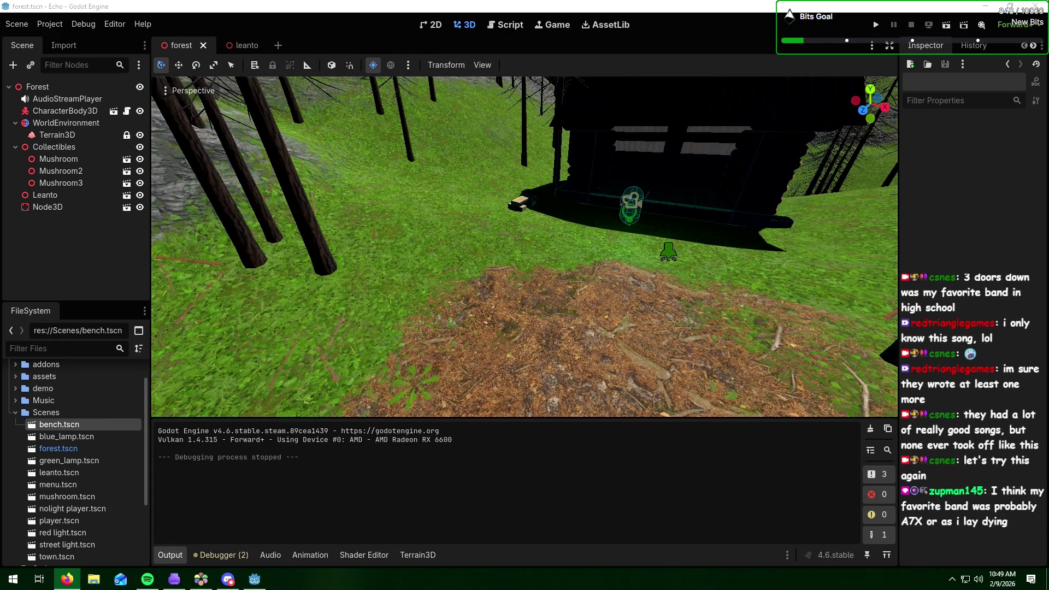
pyautogui.scroll(6, 658, 289)
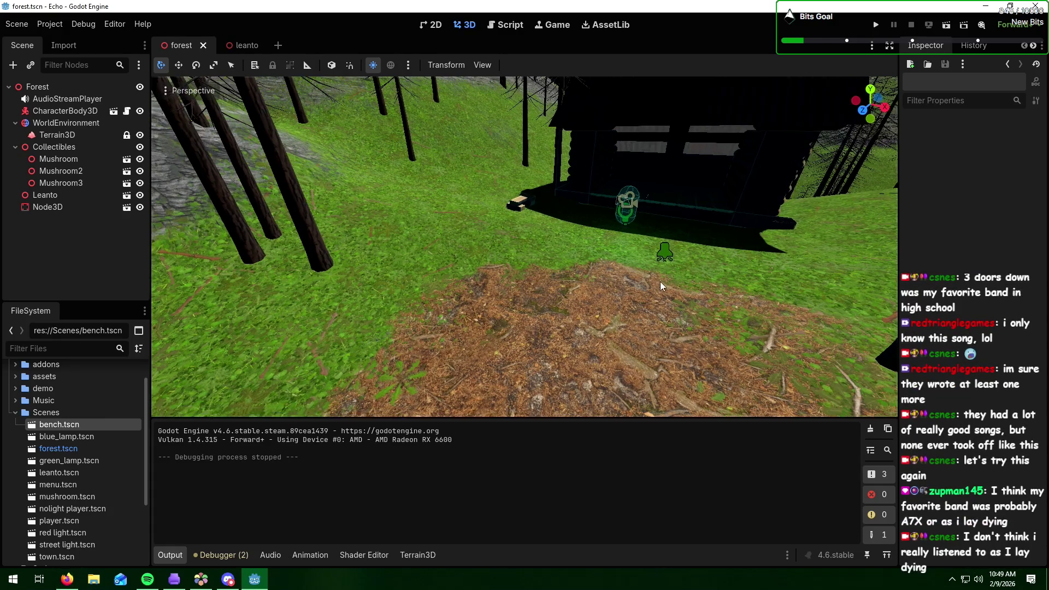
pyautogui.scroll(-3, 589, 212)
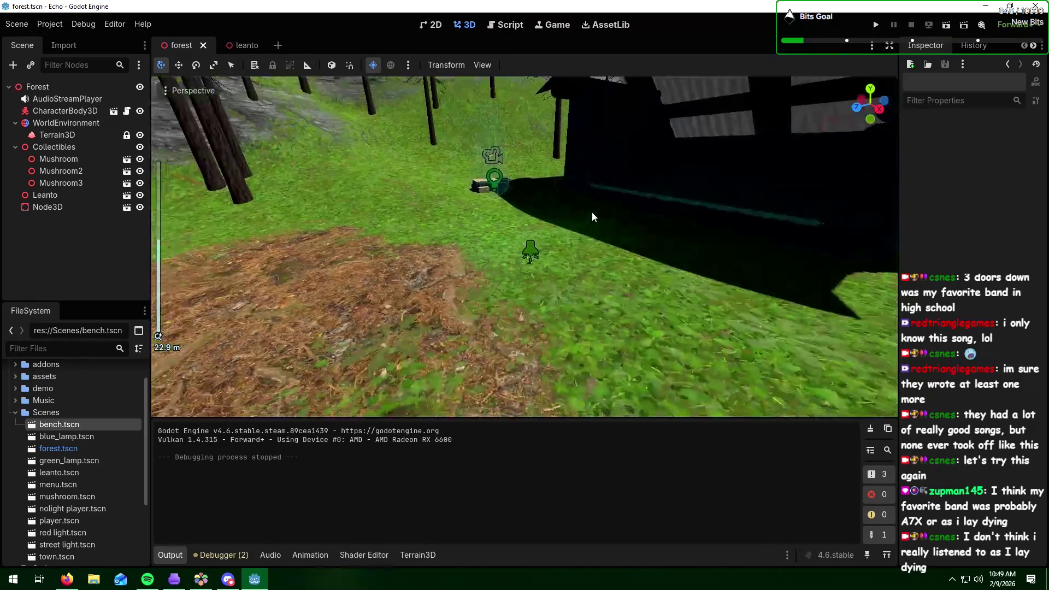
pyautogui.scroll(-2, 592, 211)
pyautogui.scroll(-3, 592, 211)
pyautogui.scroll(5, 591, 211)
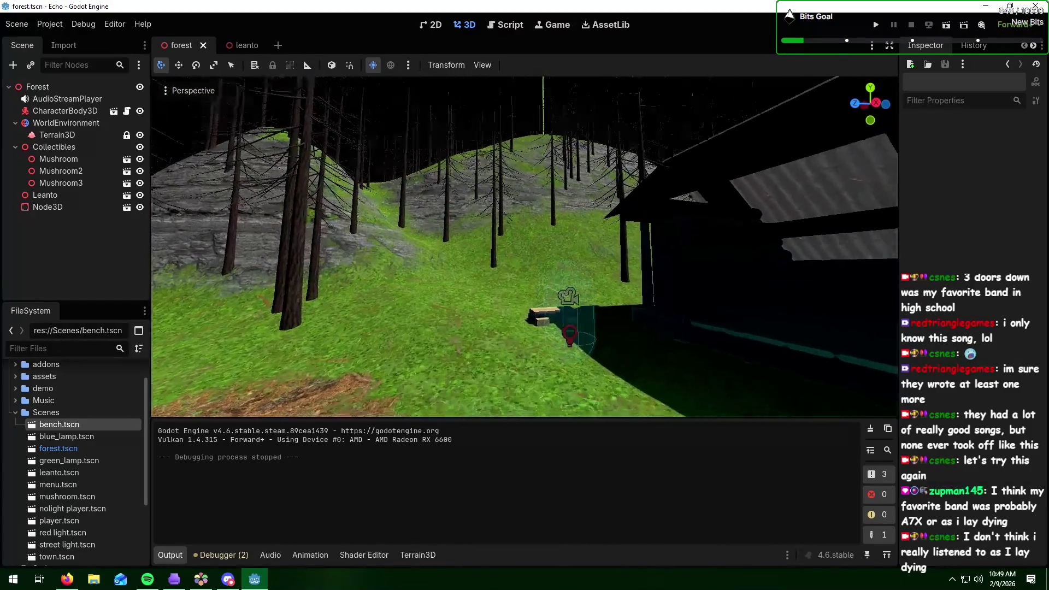
pyautogui.click(65, 111)
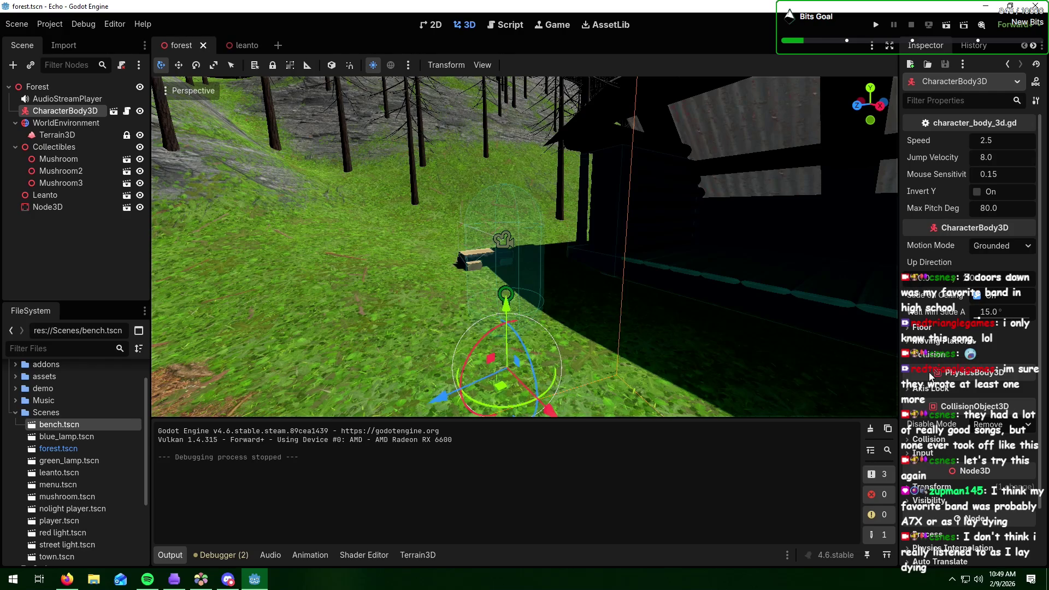
pyautogui.scroll(-3, 944, 295)
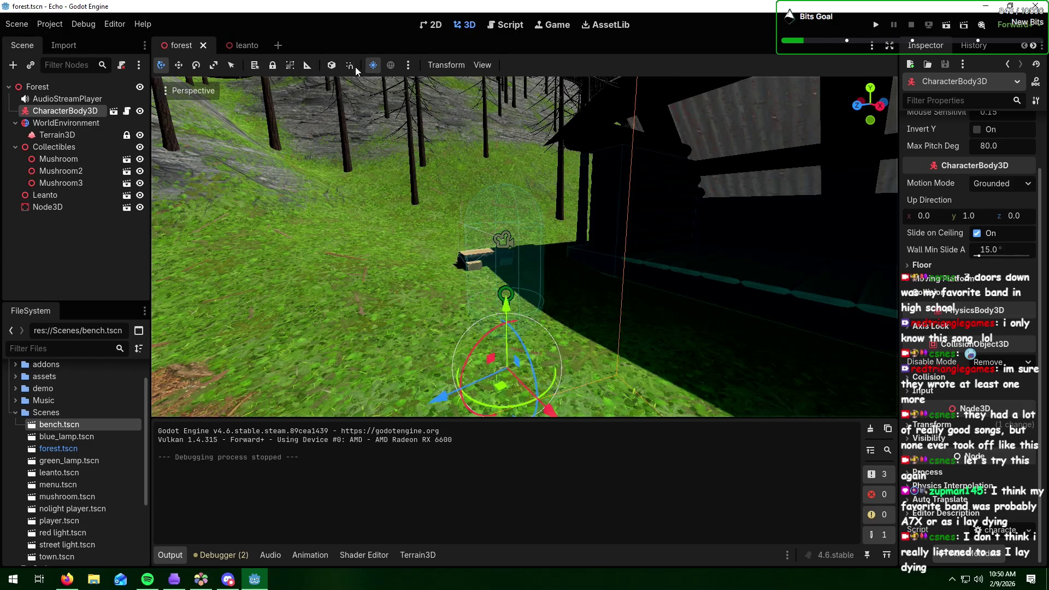
pyautogui.click(214, 65)
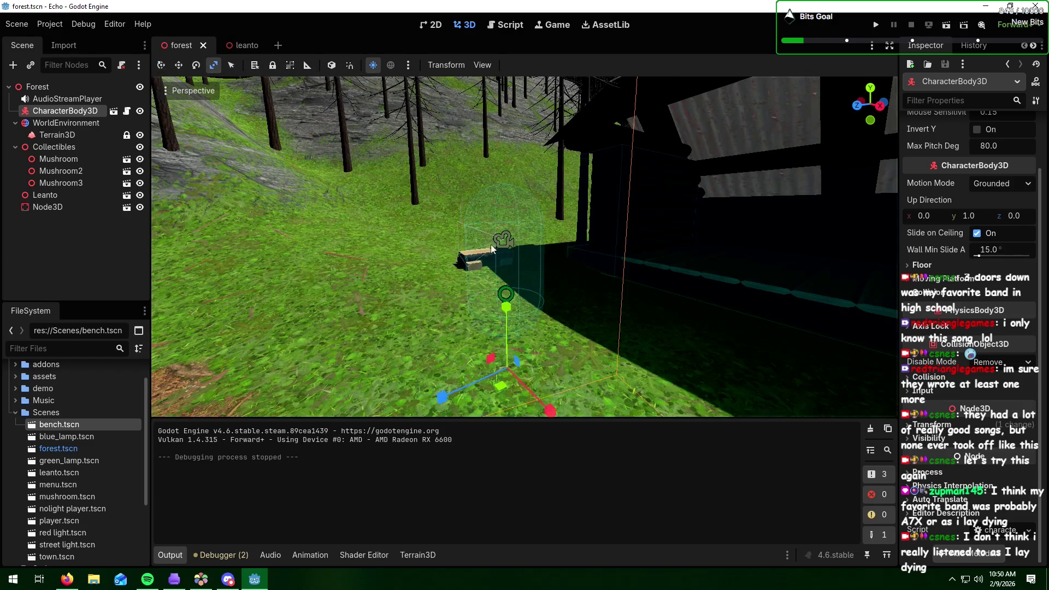
pyautogui.moveTo(503, 307)
pyautogui.mouseDown()
pyautogui.moveTo(510, 280)
pyautogui.moveTo(450, 293)
pyautogui.mouseUp()
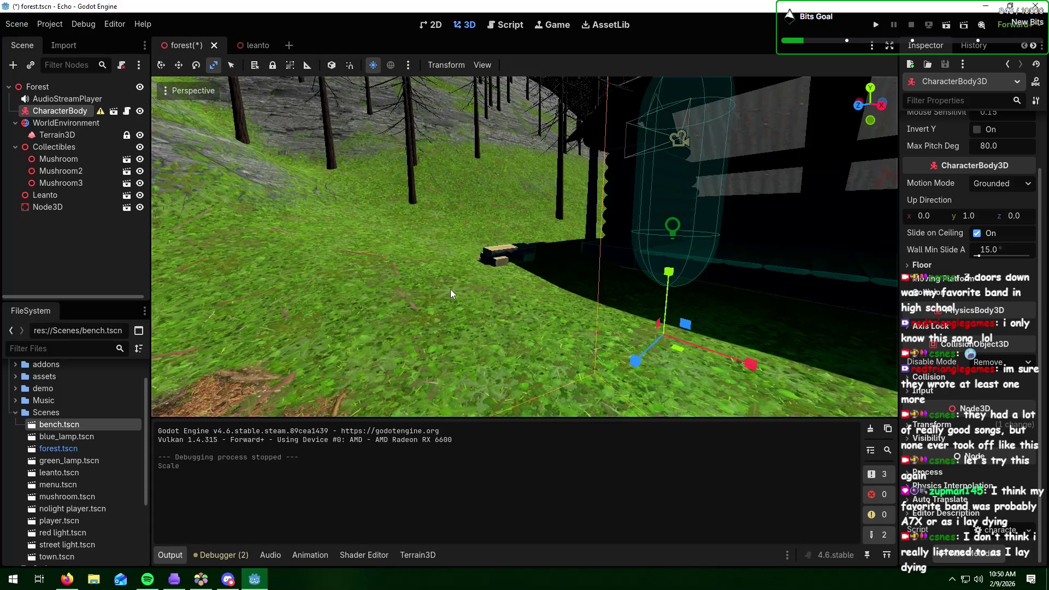
pyautogui.scroll(1, 943, 276)
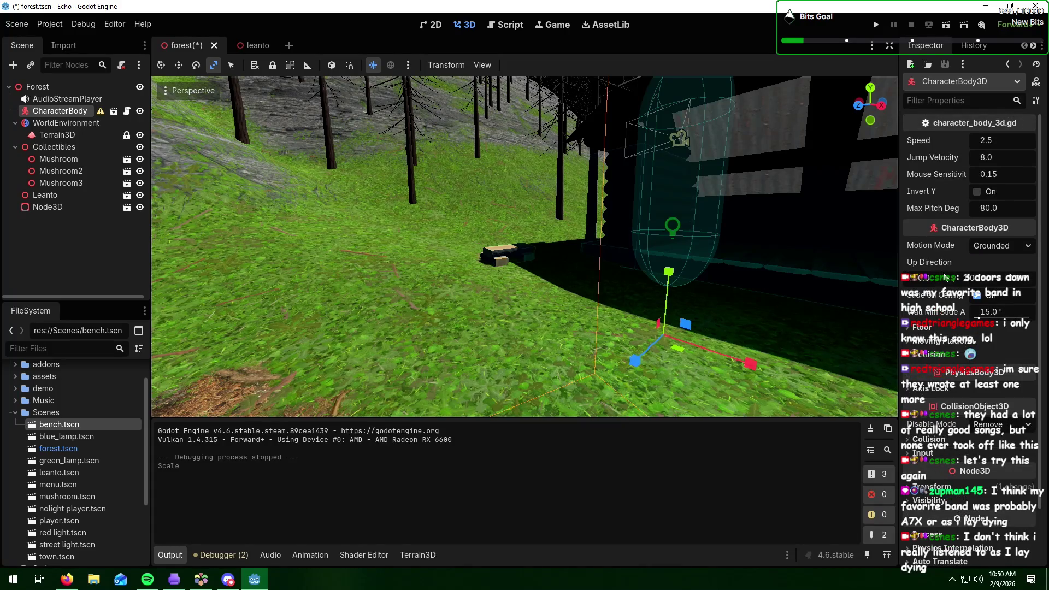
pyautogui.scroll(-3, 817, 217)
pyautogui.scroll(3, 811, 220)
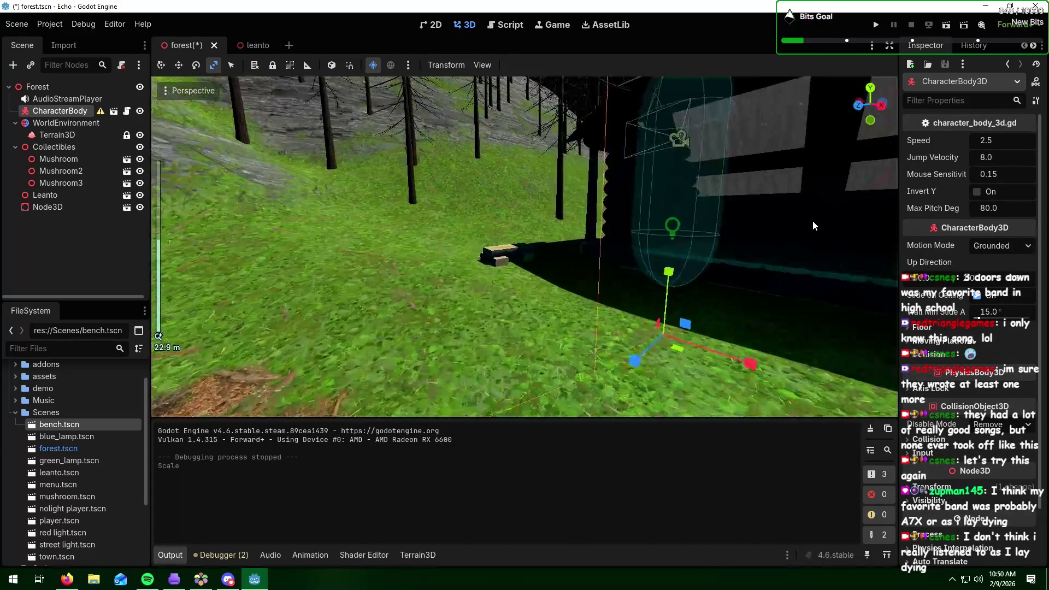
pyautogui.scroll(-2, 811, 221)
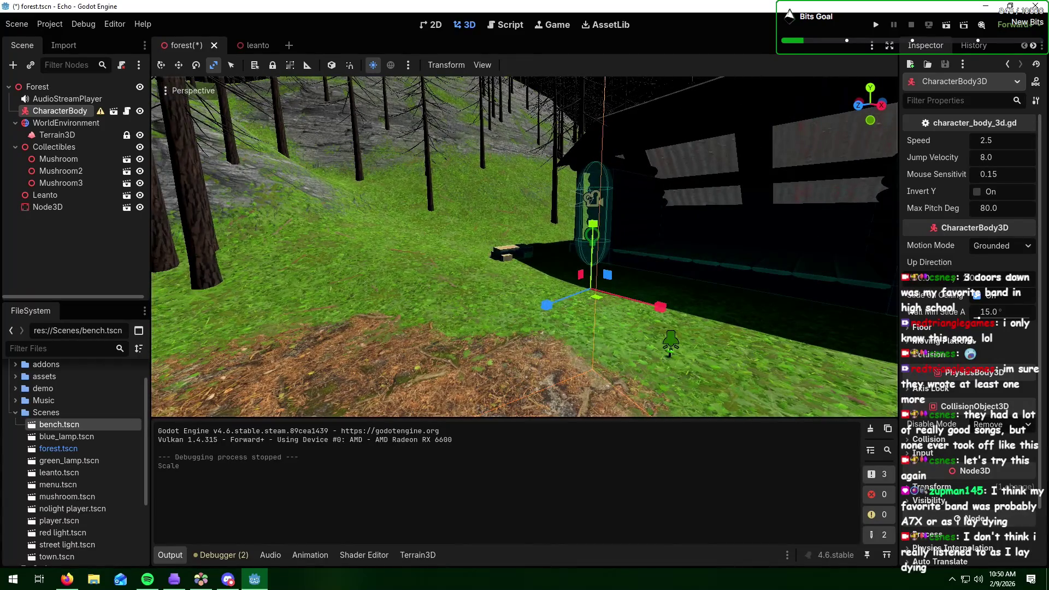
pyautogui.hotkey('alt', 'Tab')
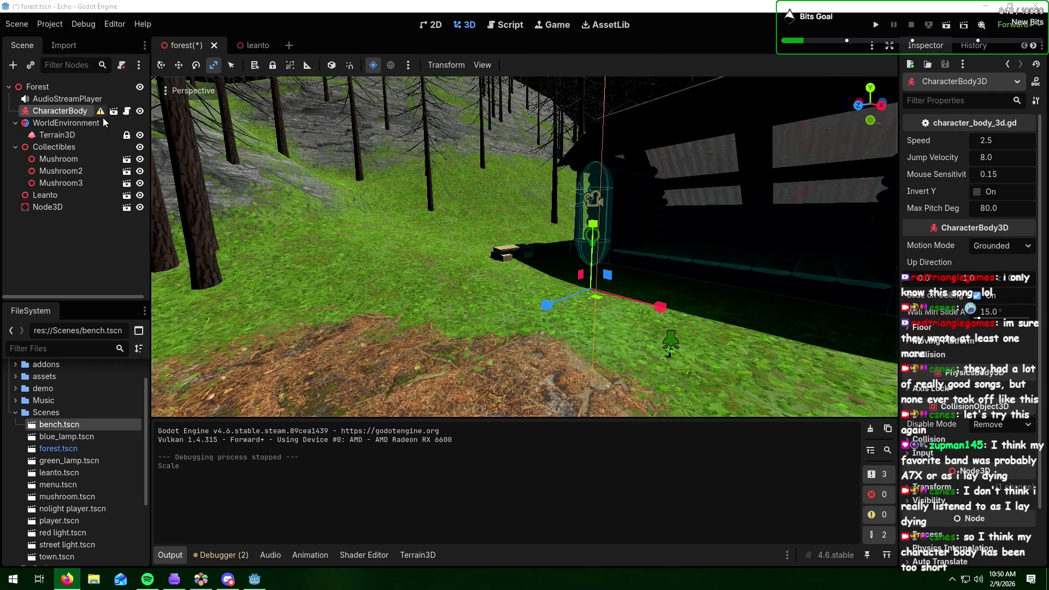
pyautogui.moveTo(102, 115)
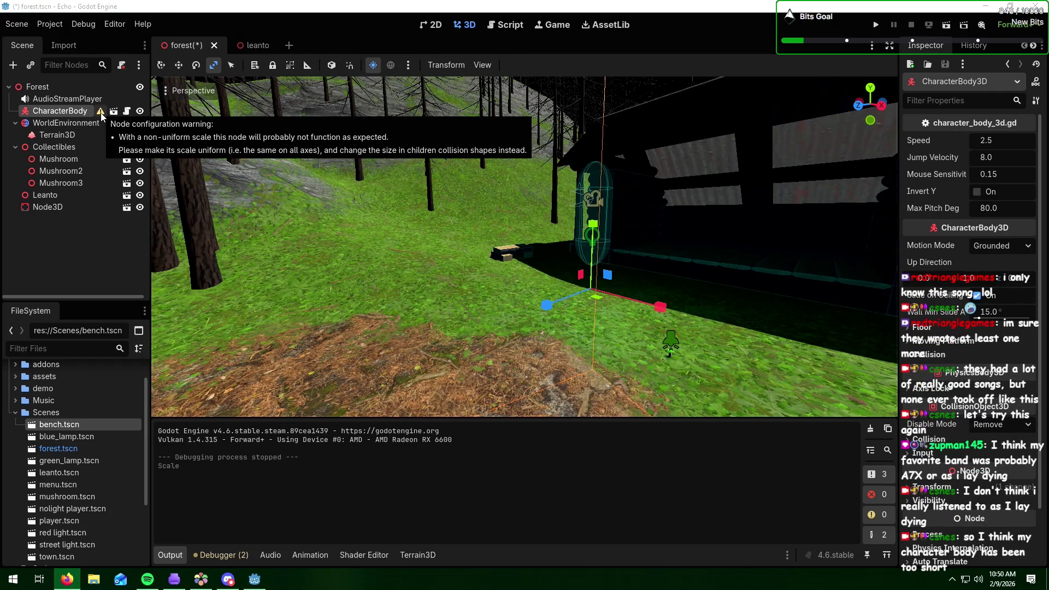
pyautogui.click(684, 257)
pyautogui.hotkey('ctrl', 'z')
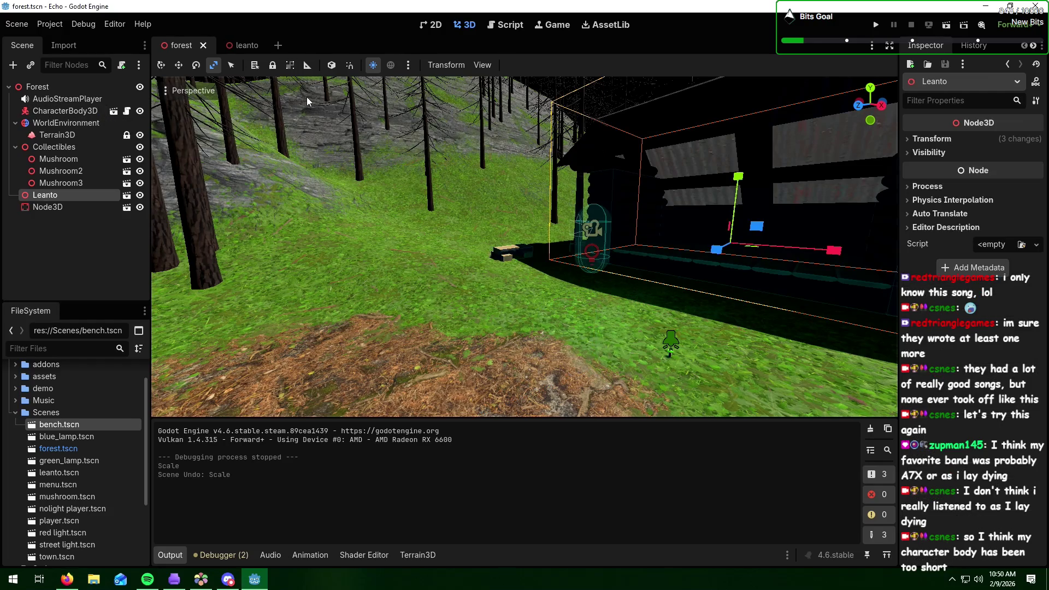
pyautogui.click(278, 45)
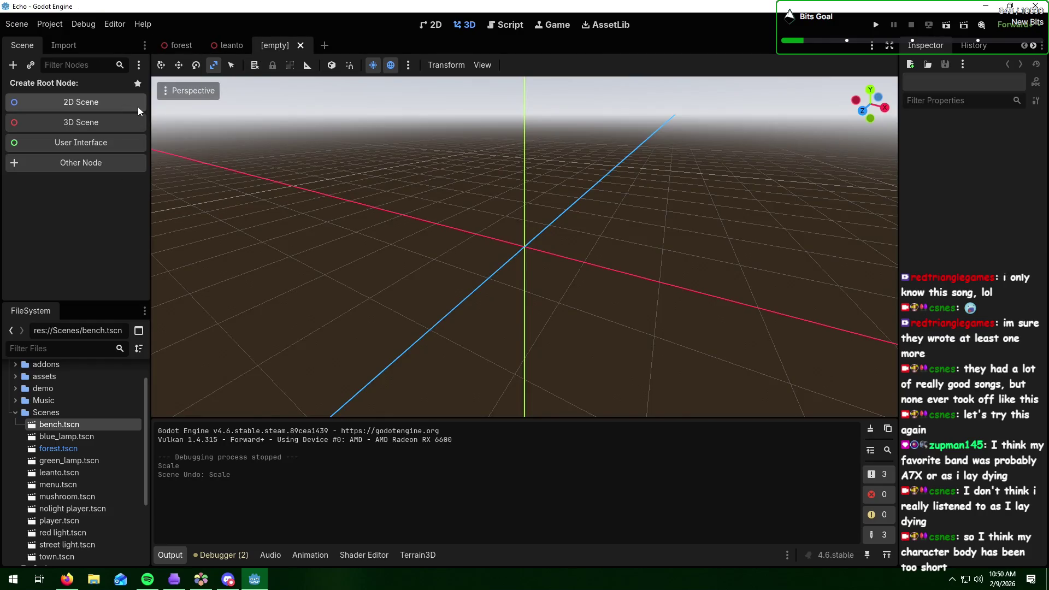
# - Open Scenes/player.tscn from the recent scenes and orbit around the player capsule
pyautogui.click(18, 24)
pyautogui.moveTo(122, 93)
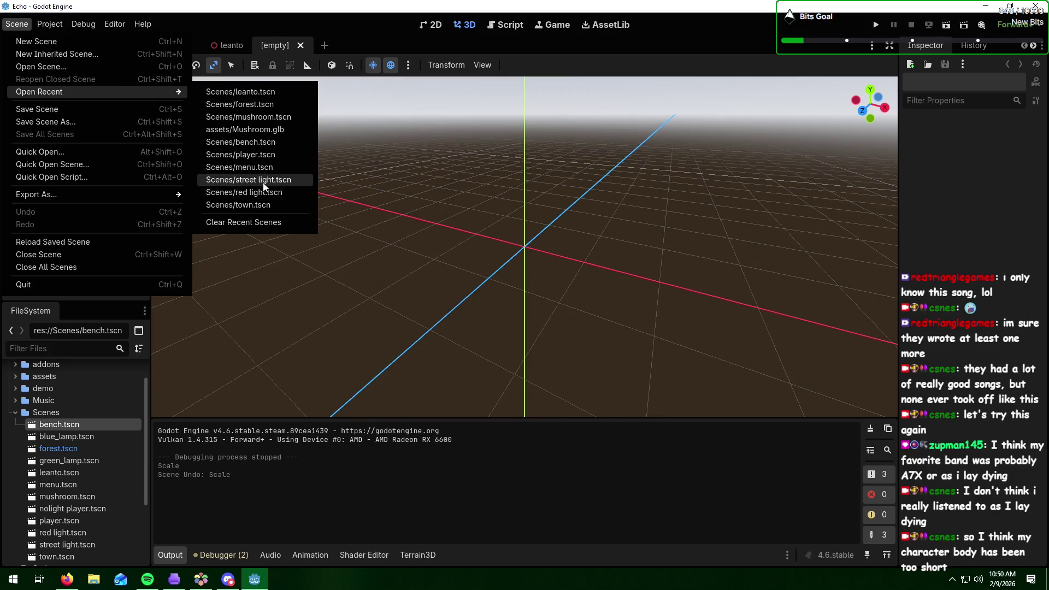
pyautogui.click(257, 154)
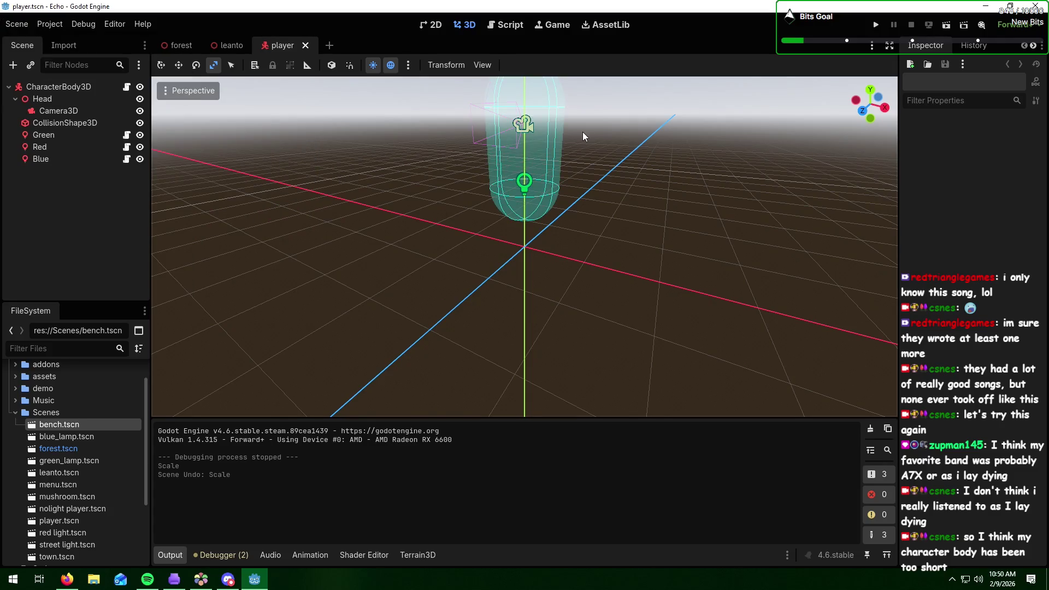
pyautogui.scroll(-4, 591, 116)
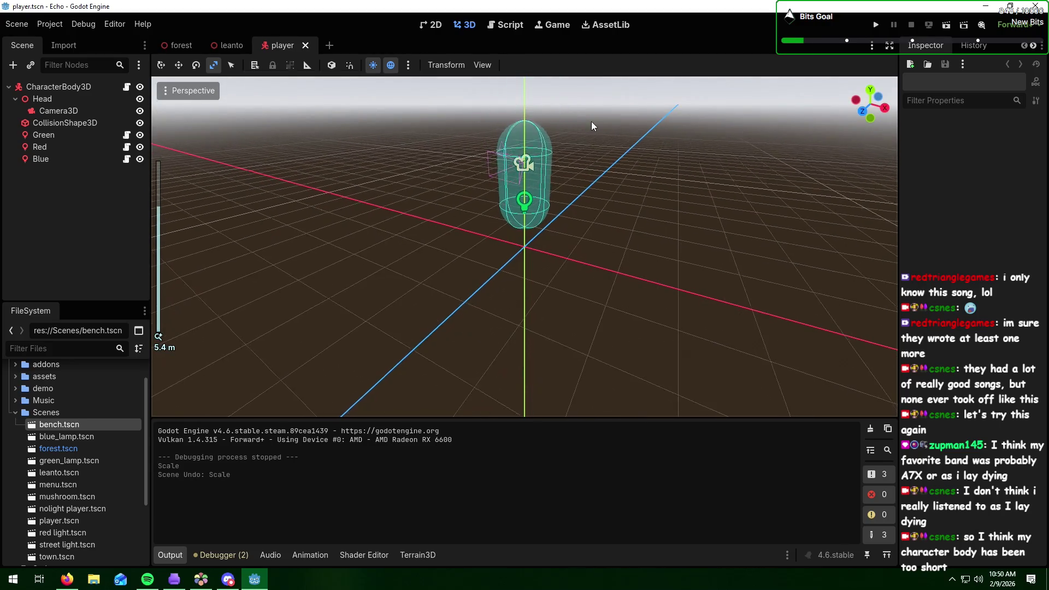
pyautogui.moveTo(612, 135); pyautogui.dragTo(555, 130)
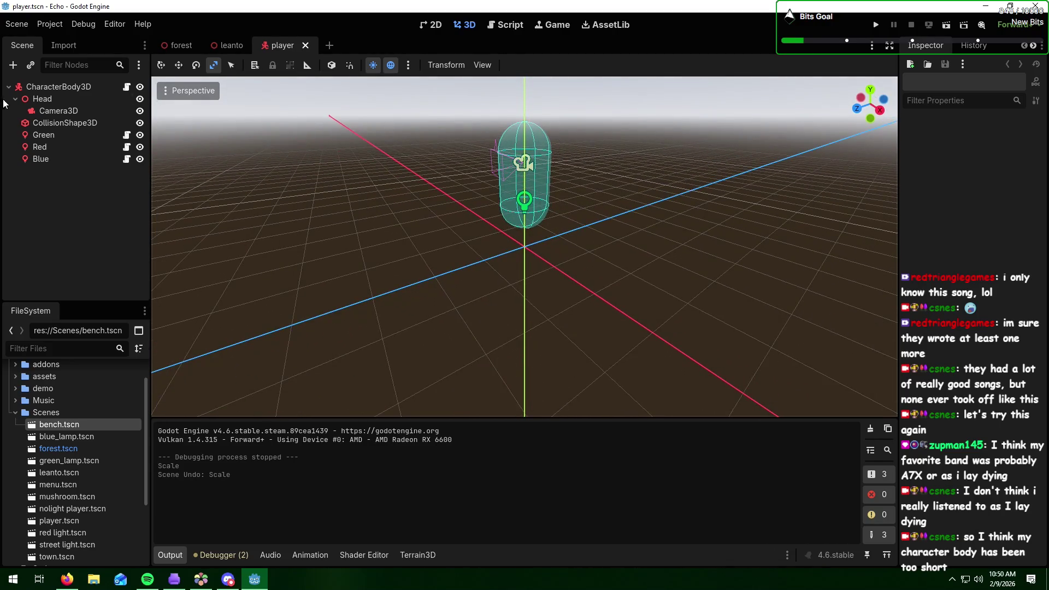
# - Select CharacterBody3D and stretch the player capsule taller with the Y scale handle
pyautogui.click(49, 86)
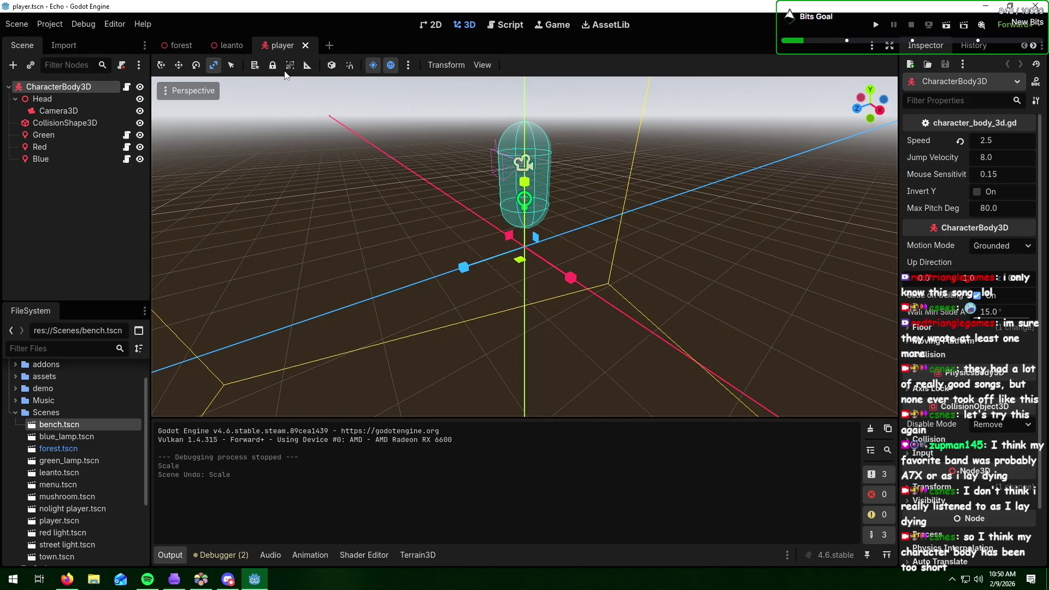
pyautogui.scroll(-2, 526, 102)
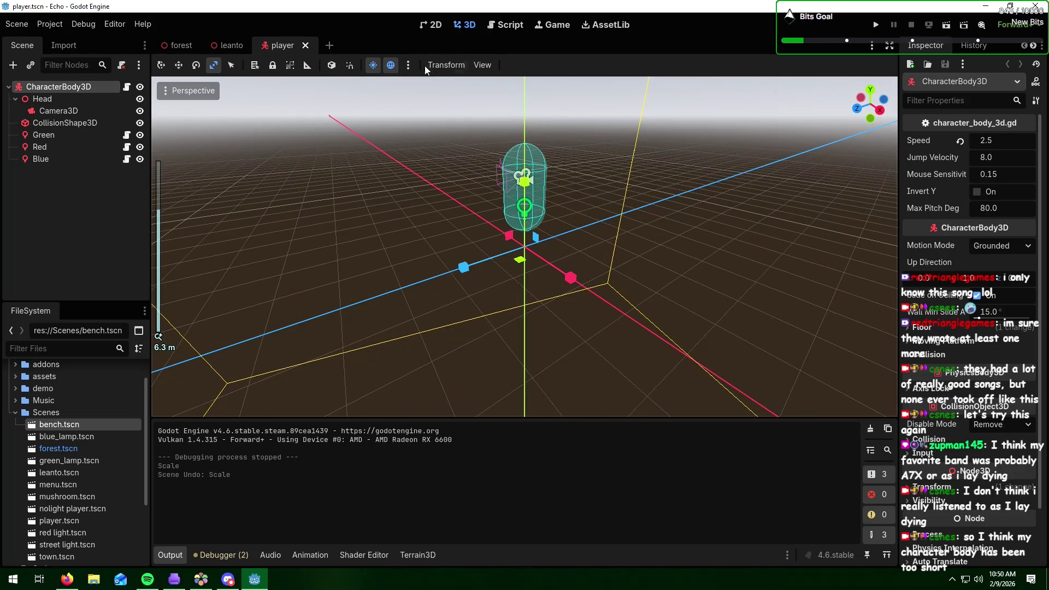
pyautogui.moveTo(522, 121)
pyautogui.mouseDown()
pyautogui.moveTo(487, 128)
pyautogui.moveTo(411, 99)
pyautogui.mouseUp()
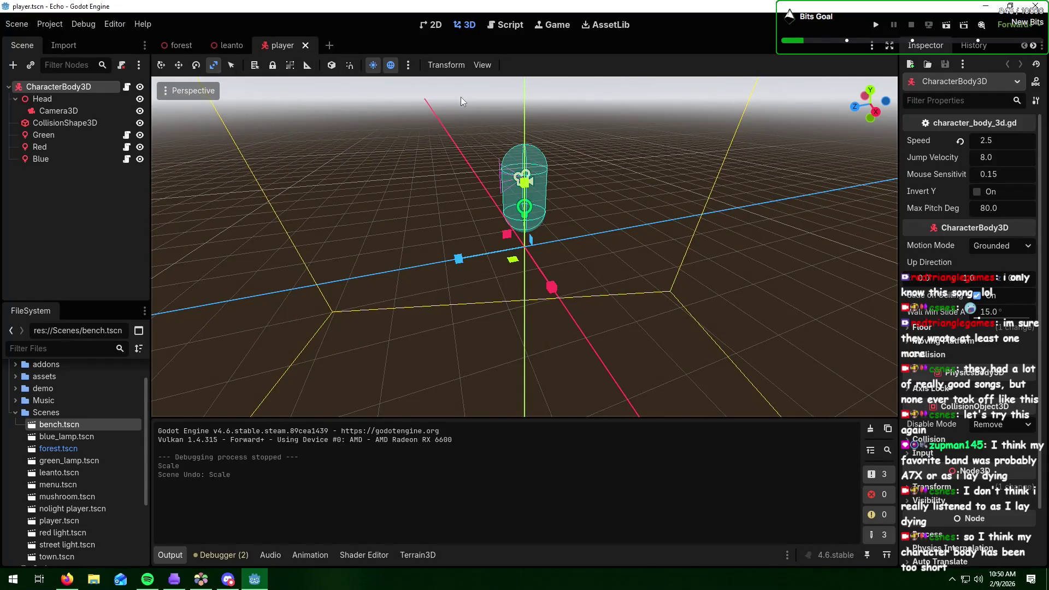
pyautogui.moveTo(524, 182); pyautogui.dragTo(527, 141)
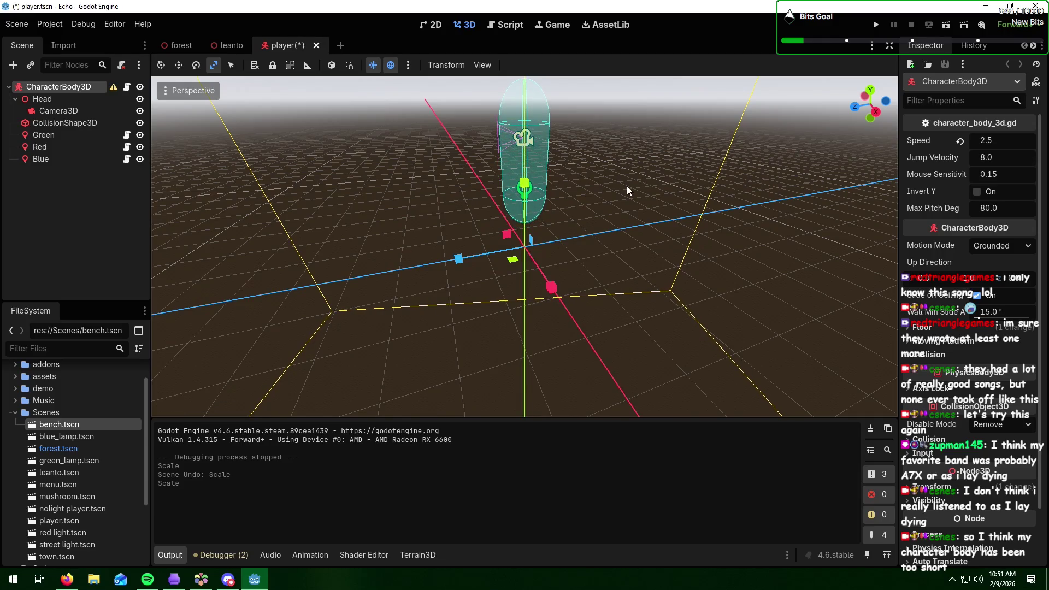
pyautogui.moveTo(627, 185)
pyautogui.mouseDown()
pyautogui.moveTo(612, 150)
pyautogui.moveTo(604, 164)
pyautogui.moveTo(677, 167)
pyautogui.mouseUp()
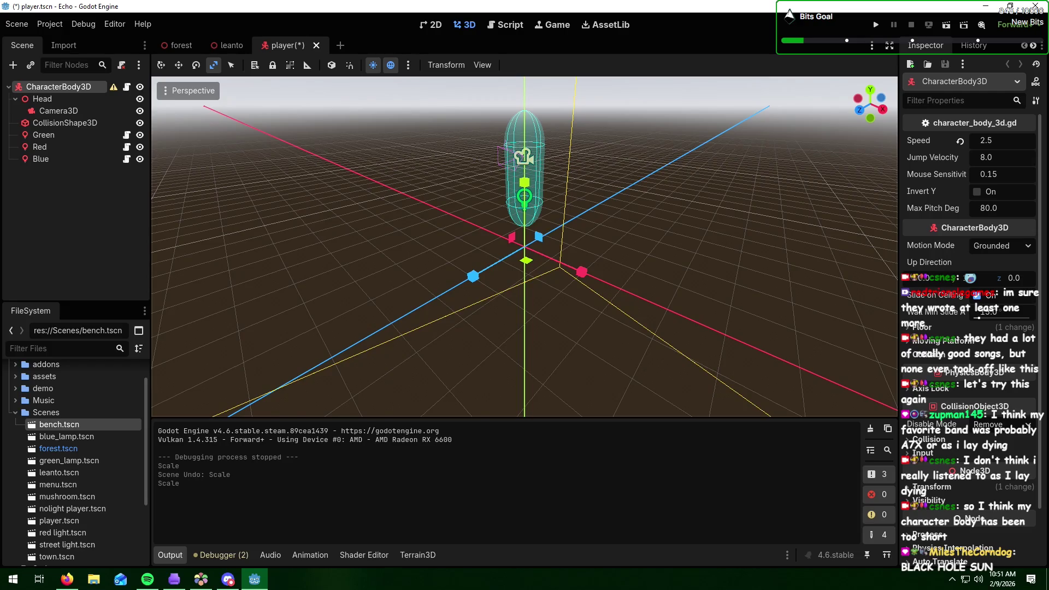
pyautogui.hotkey('alt', 'Tab')
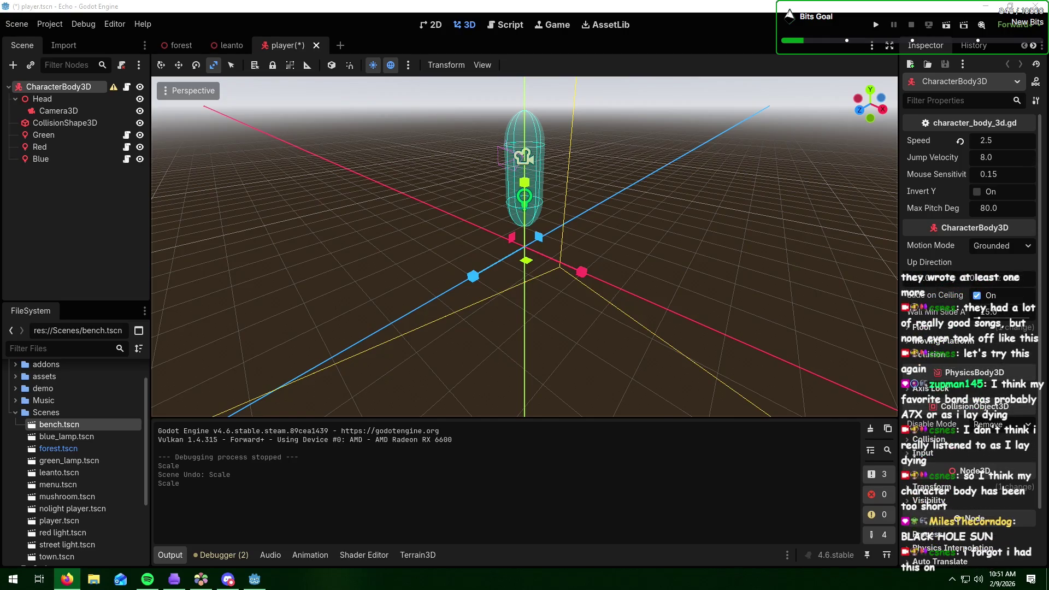
pyautogui.click(652, 240)
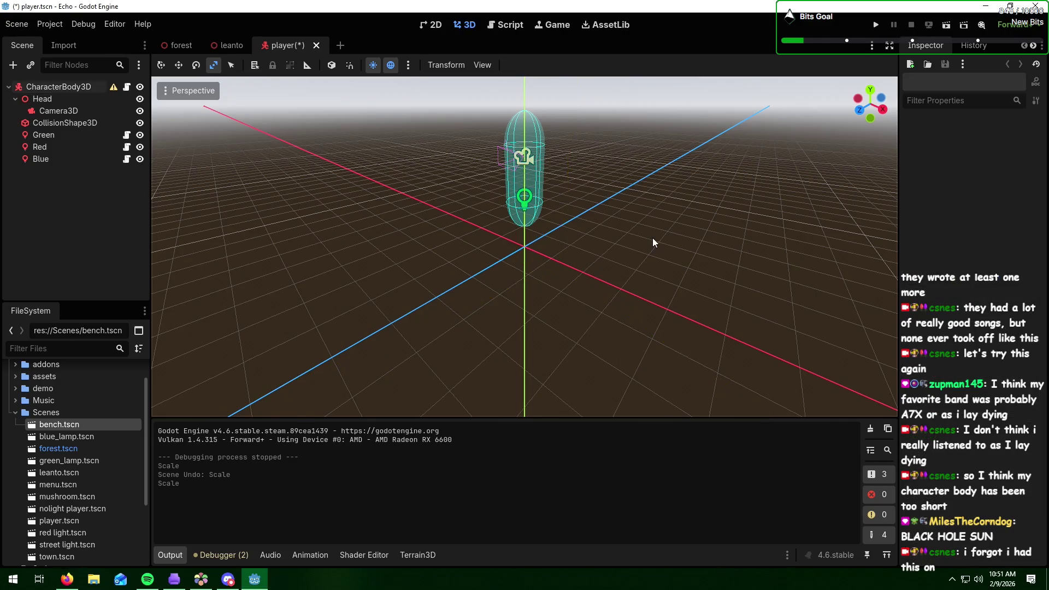
pyautogui.moveTo(677, 189)
pyautogui.mouseDown()
pyautogui.moveTo(579, 179)
pyautogui.moveTo(528, 201)
pyautogui.mouseUp()
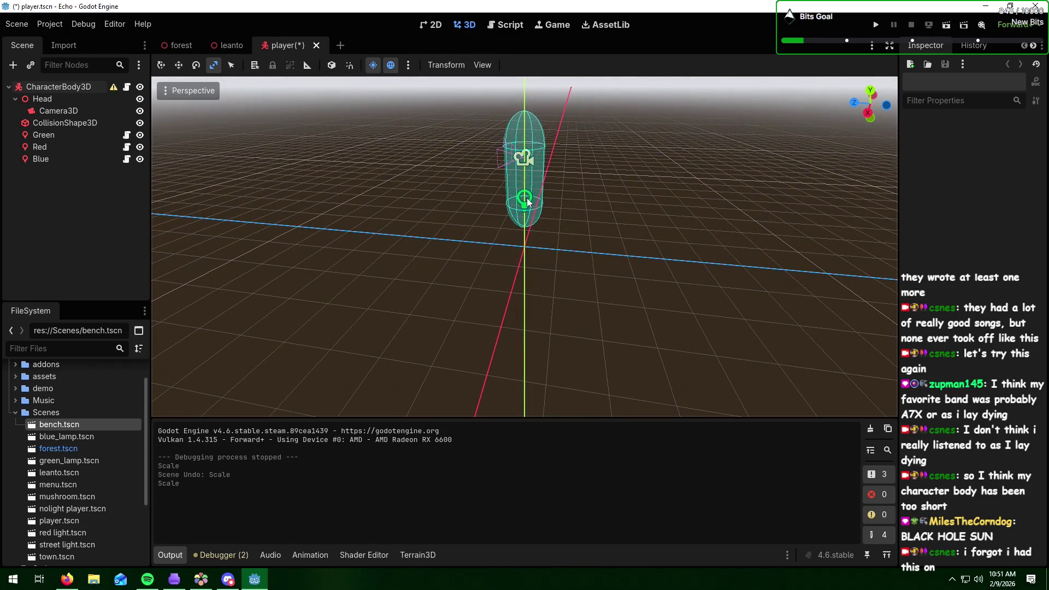
pyautogui.click(17, 24)
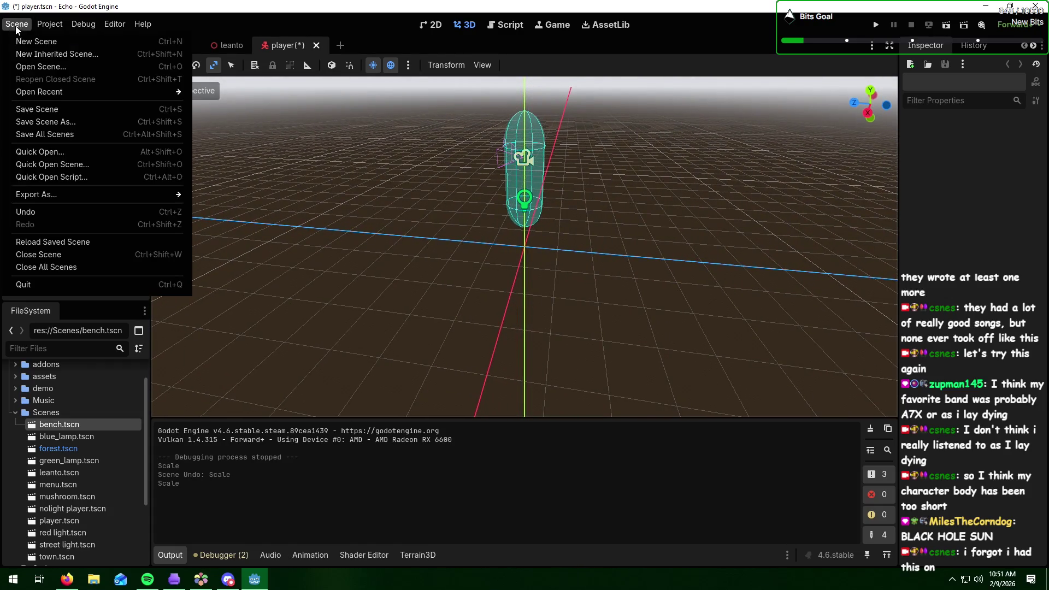
# - Save player.tscn, look over the forest scene, then return to the player tab
pyautogui.click(121, 104)
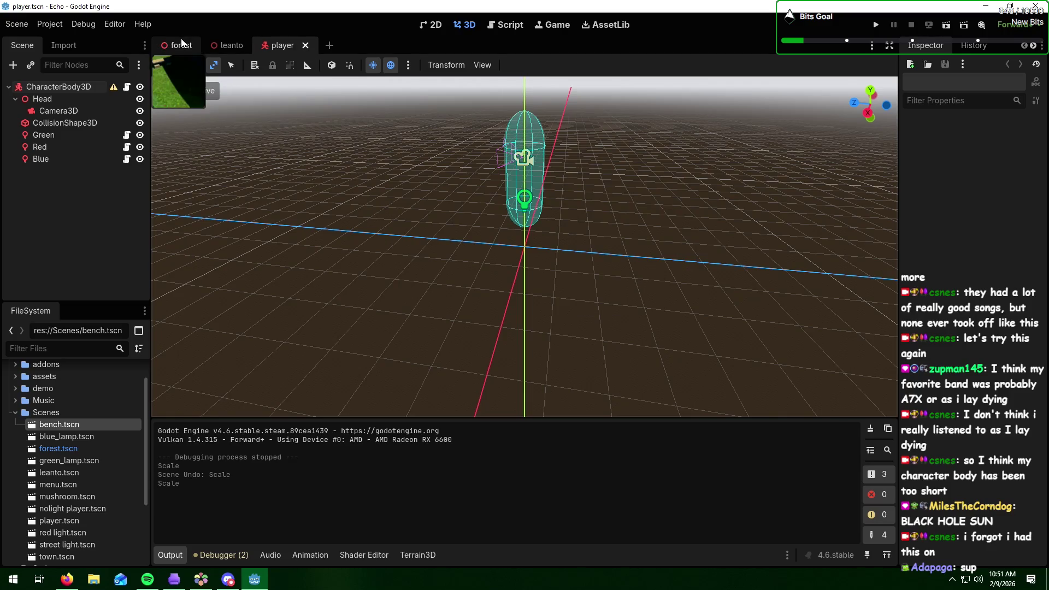
pyautogui.click(180, 46)
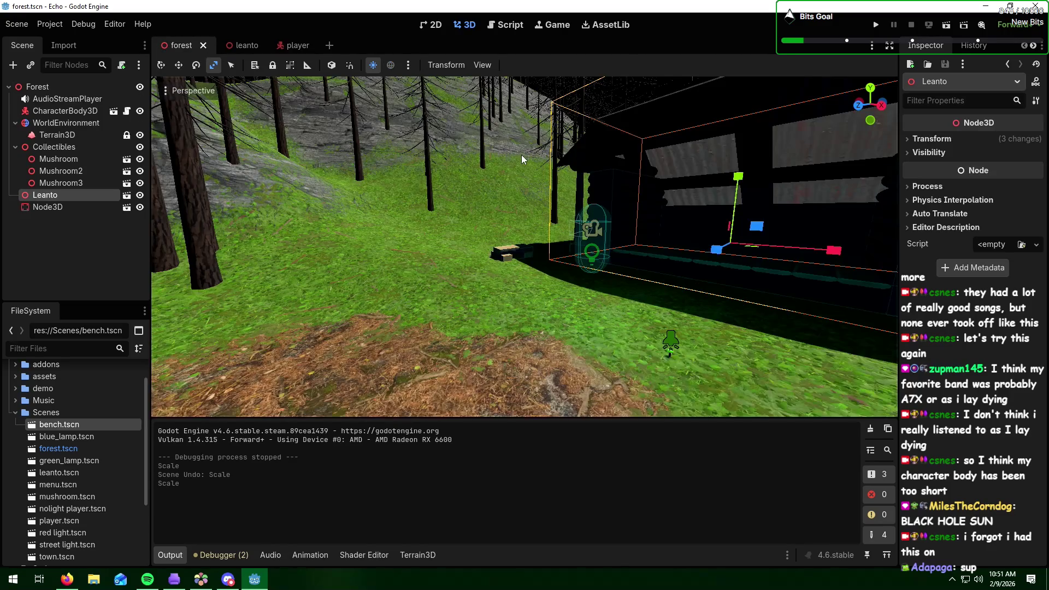
pyautogui.hotkey('alt', 'Tab')
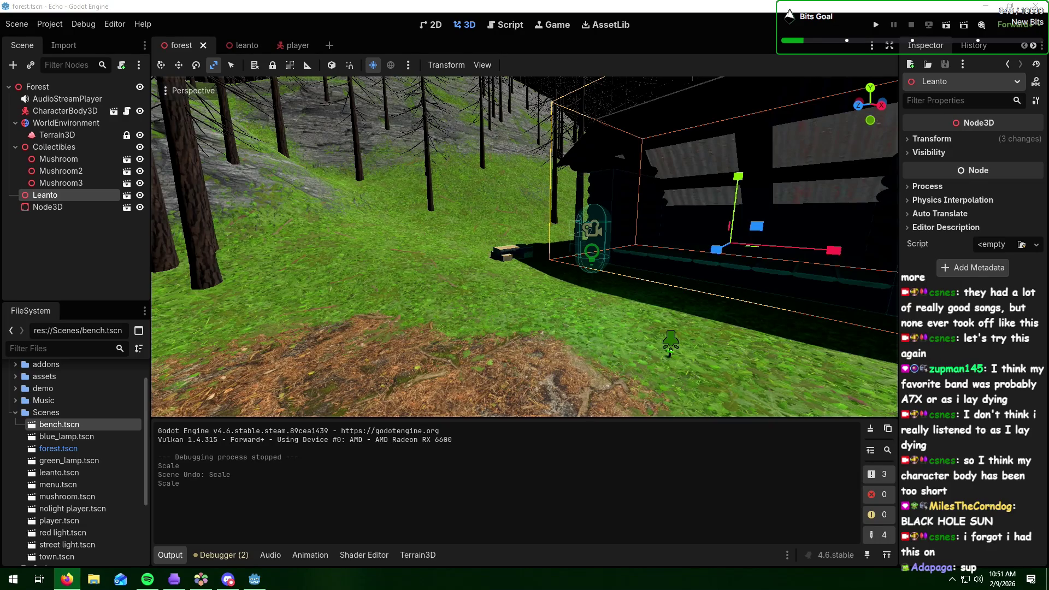
pyautogui.click(359, 234)
pyautogui.scroll(-3, 636, 297)
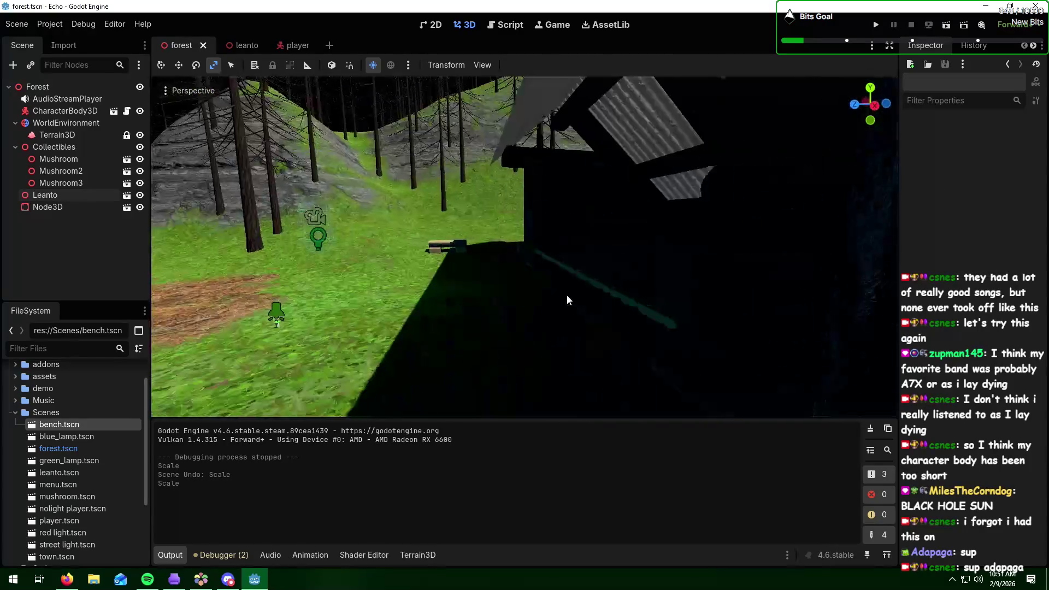
pyautogui.click(295, 46)
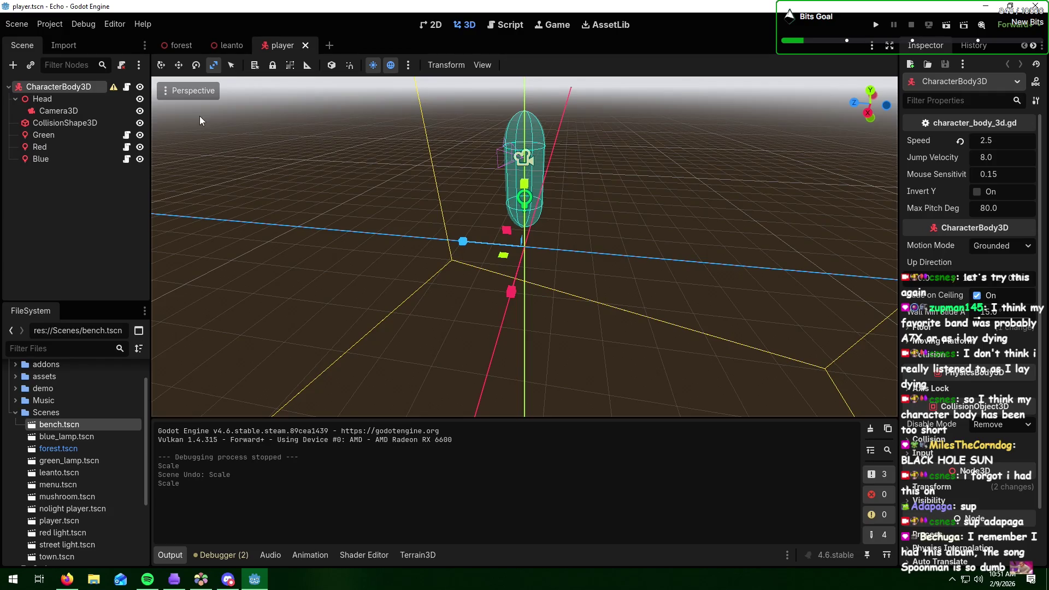
# - Select Camera3D and raise it along the Y axis
pyautogui.click(57, 111)
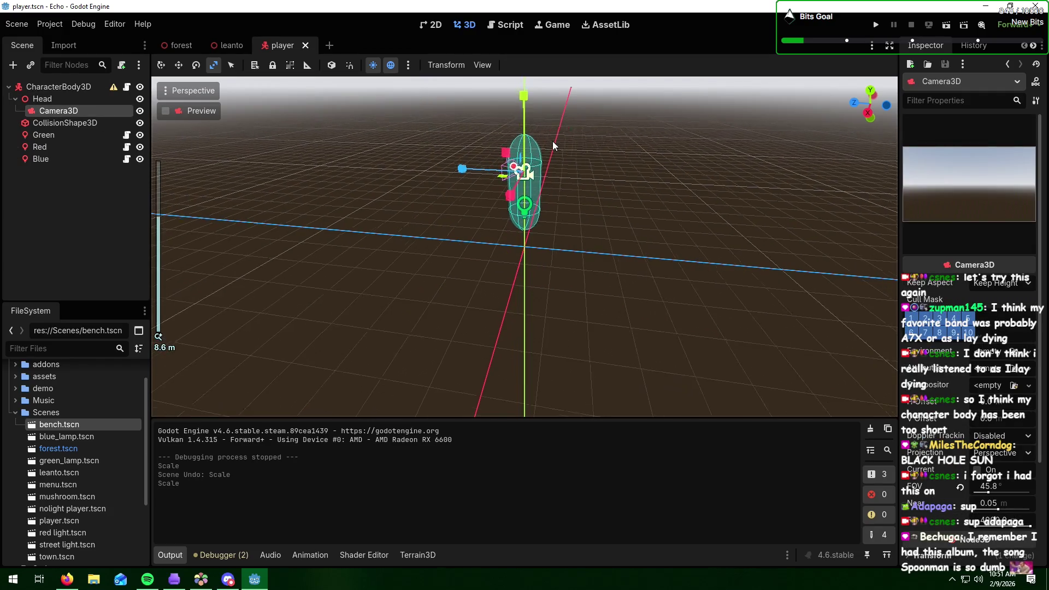
pyautogui.click(161, 65)
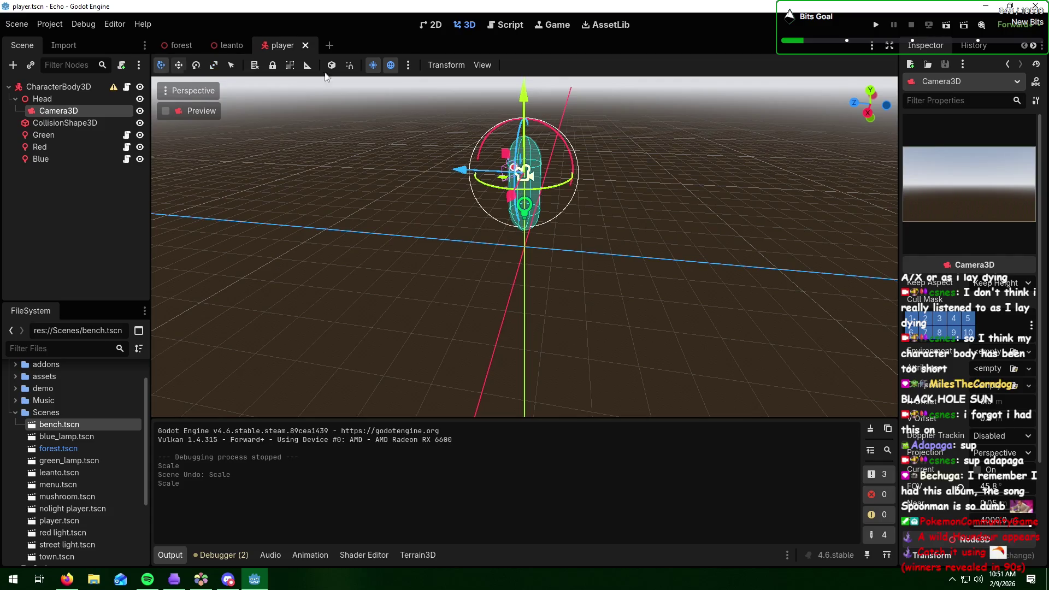
pyautogui.moveTo(524, 102); pyautogui.dragTo(524, 84)
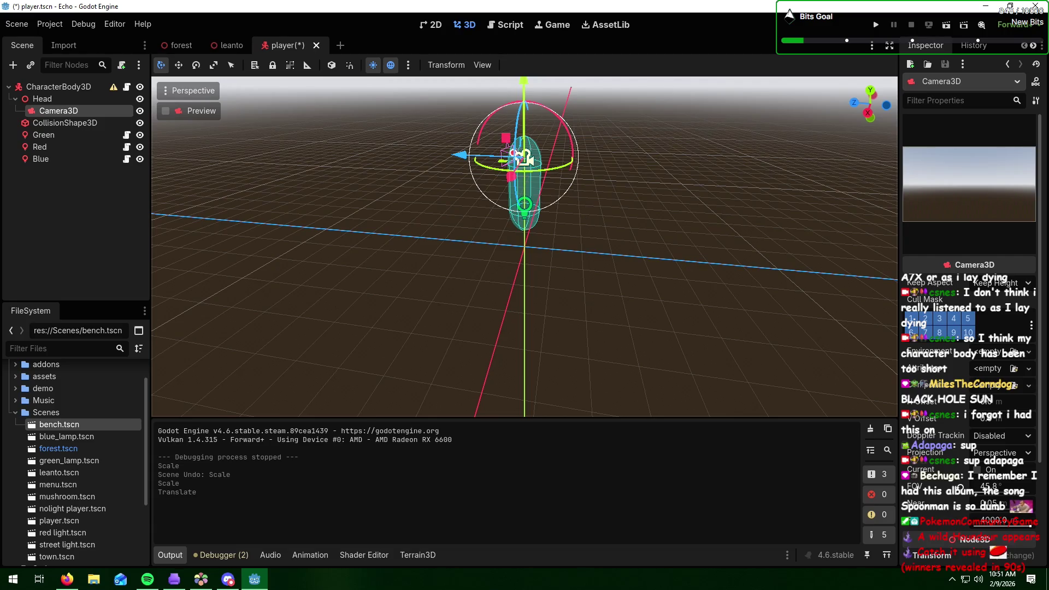
pyautogui.hotkey('alt', 'Tab')
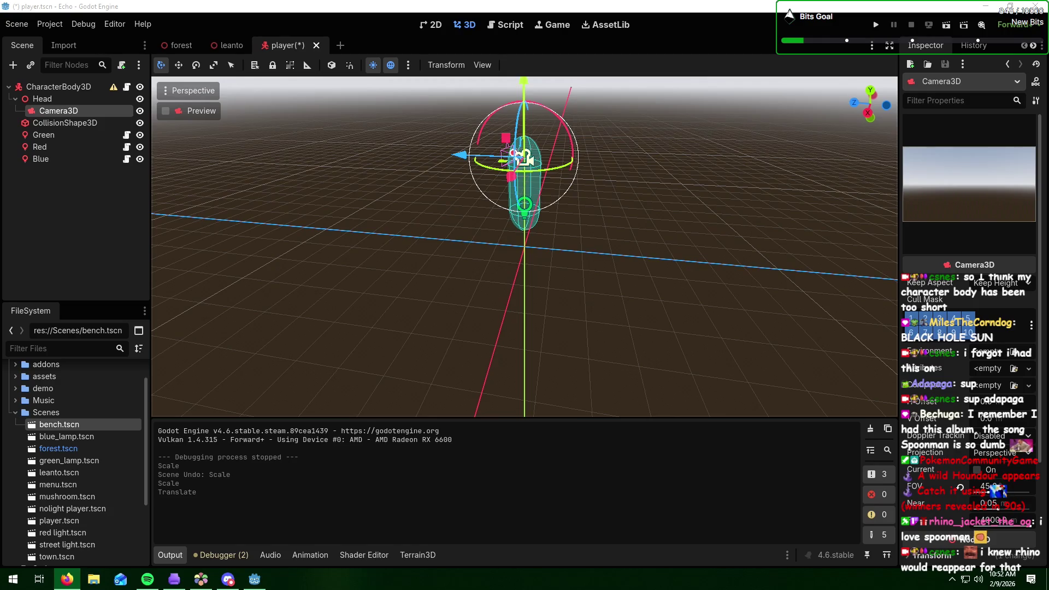
# - Preview through the player camera, then undo the camera raise and the body's tall stretch
pyautogui.click(166, 111)
pyautogui.click(165, 110)
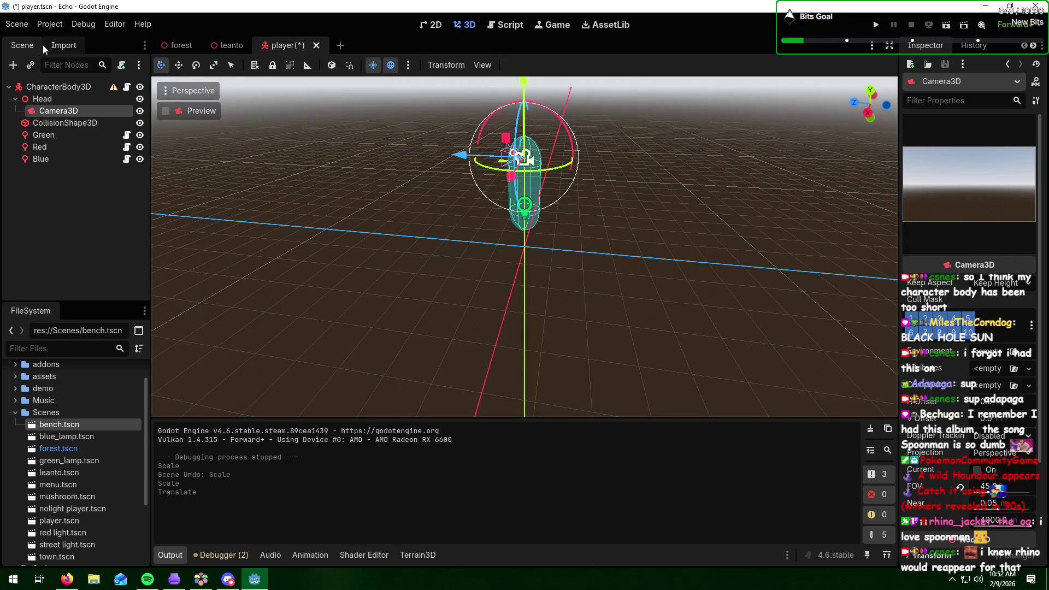
pyautogui.moveTo(115, 91)
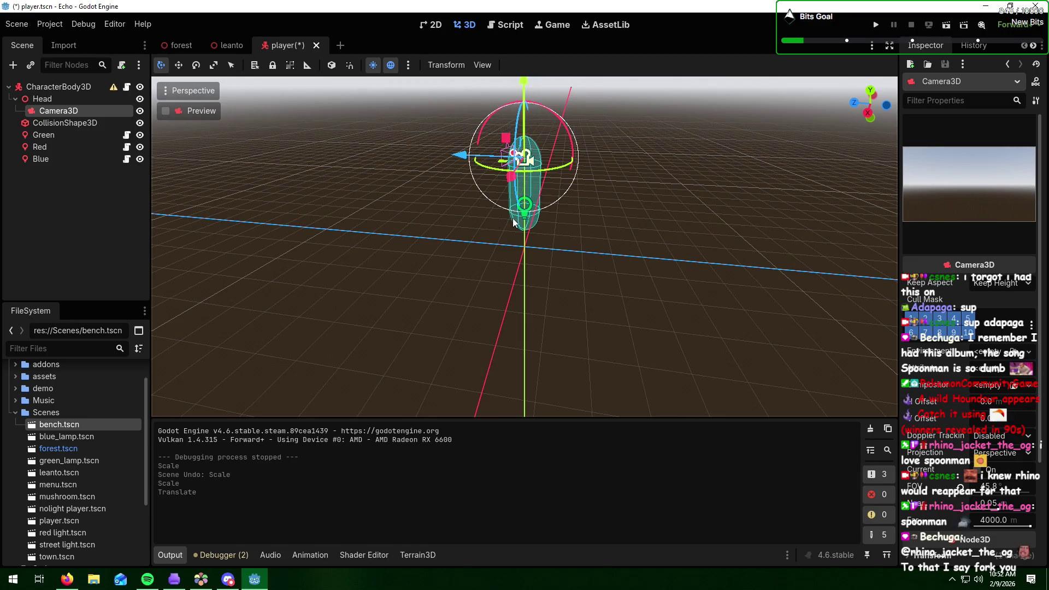
pyautogui.hotkey('ctrl', 'z')
pyautogui.hotkey('ctrl', 'z')
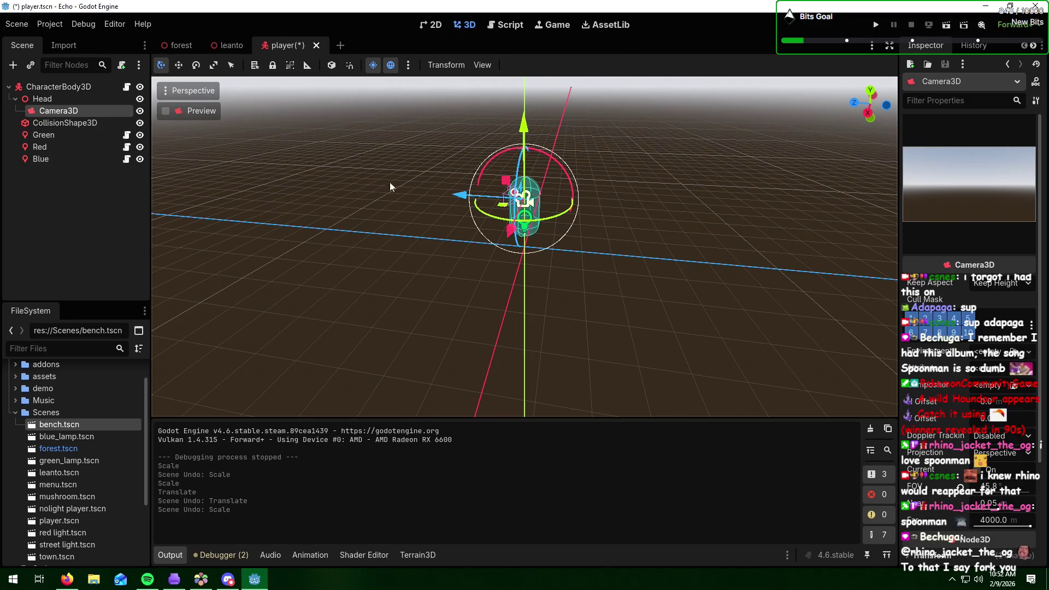
pyautogui.click(93, 125)
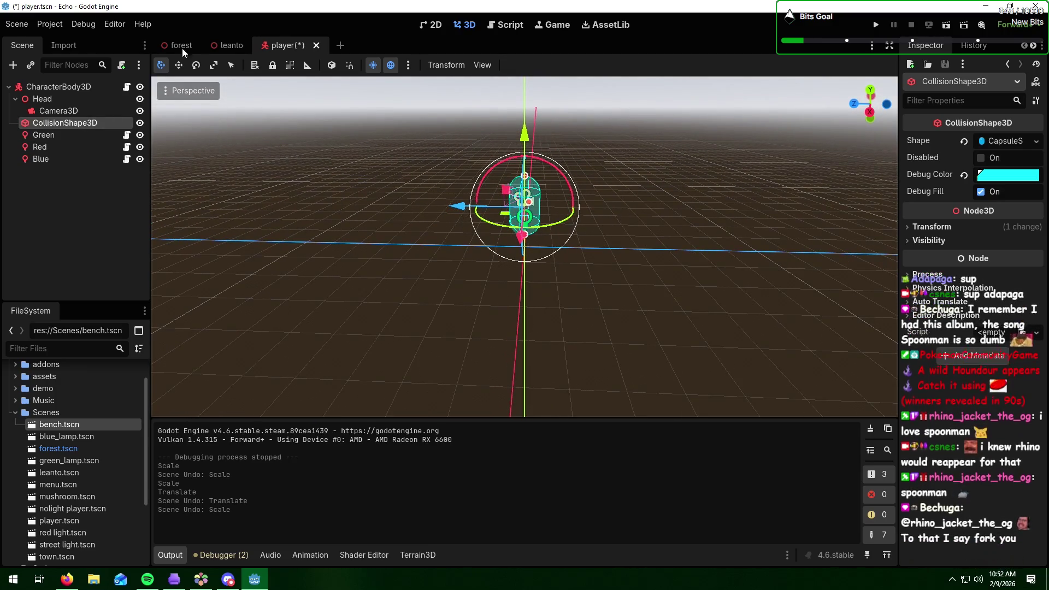
# - Try stretching the capsule collision shape with the scale gizmo, then undo it
pyautogui.click(214, 65)
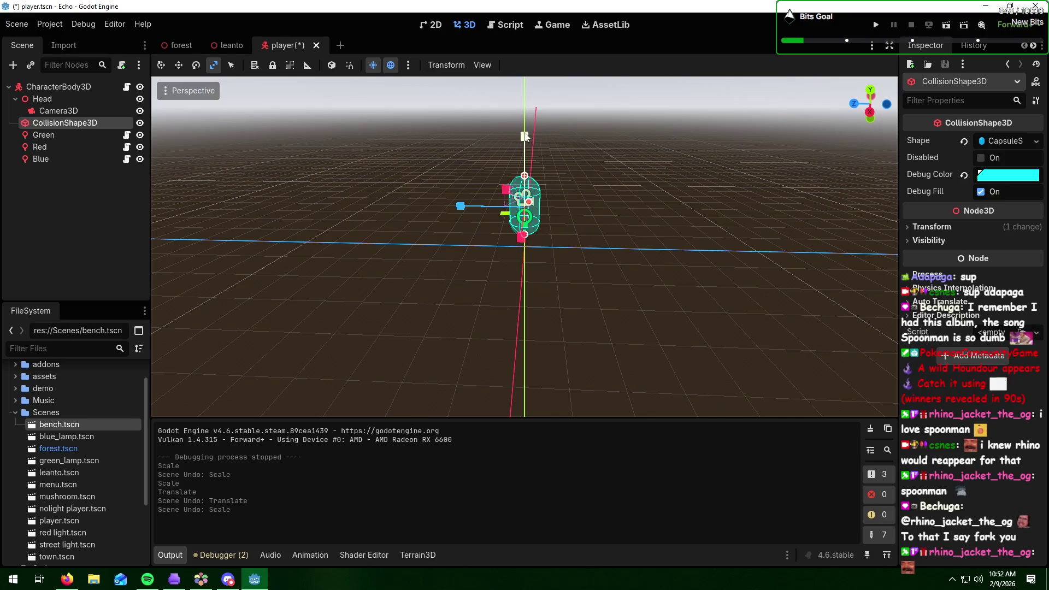
pyautogui.moveTo(524, 137); pyautogui.dragTo(519, 77)
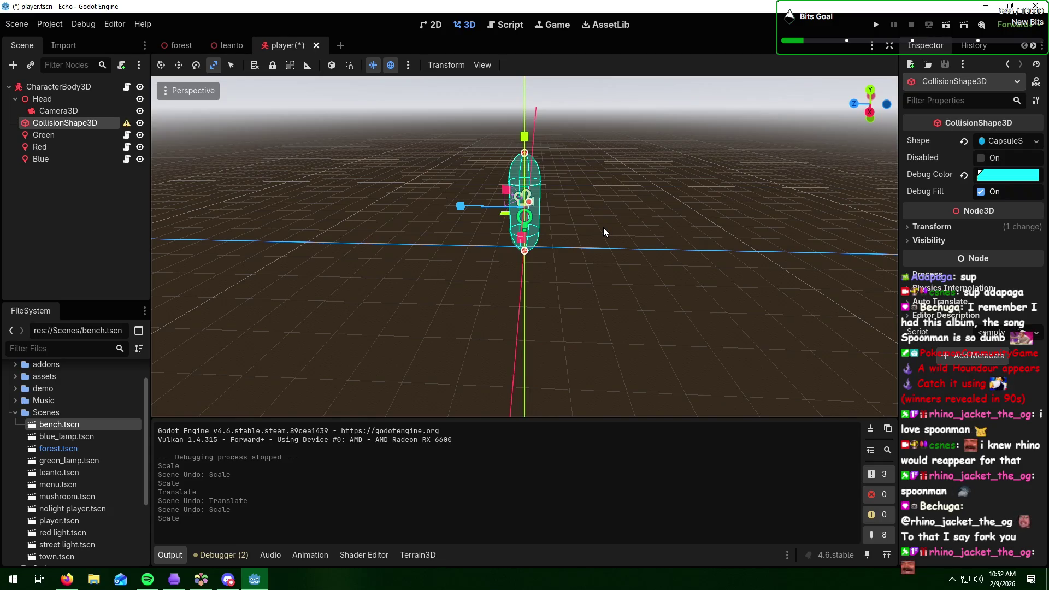
pyautogui.hotkey('ctrl', 'z')
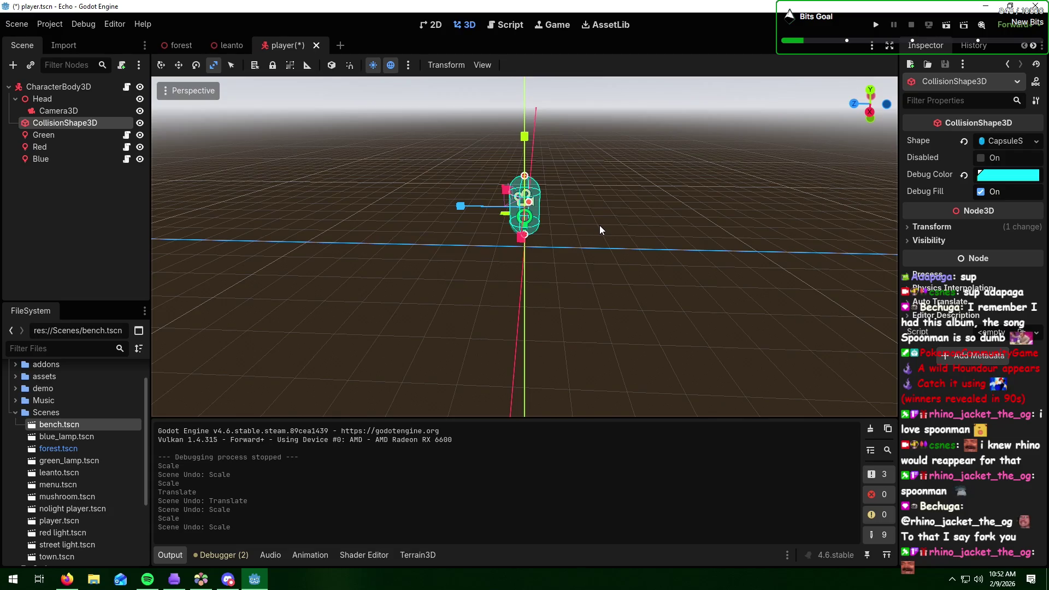
pyautogui.moveTo(599, 225)
pyautogui.mouseDown()
pyautogui.moveTo(527, 228)
pyautogui.moveTo(641, 225)
pyautogui.mouseUp()
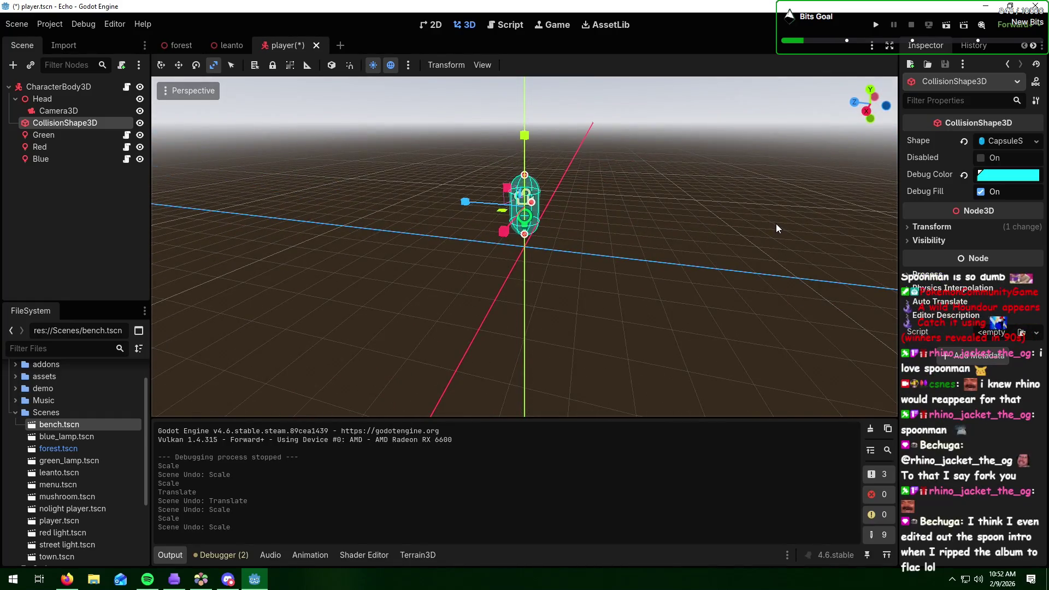
# - Set the collision shape's linked Transform Scale to 2 in the Inspector
pyautogui.click(907, 227)
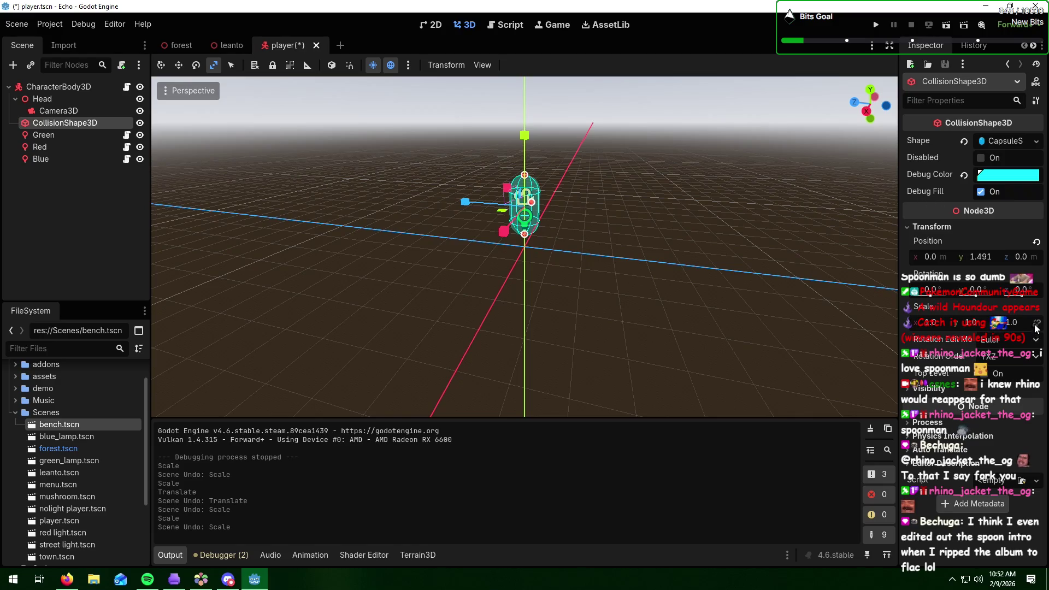
pyautogui.click(930, 323)
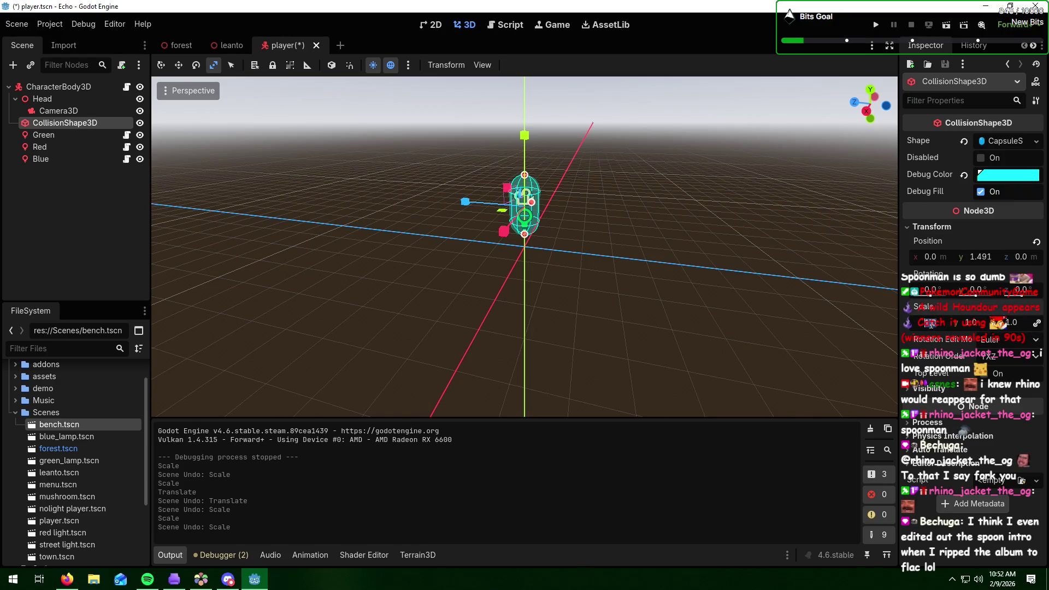
pyautogui.write('2')
pyautogui.press('Return')
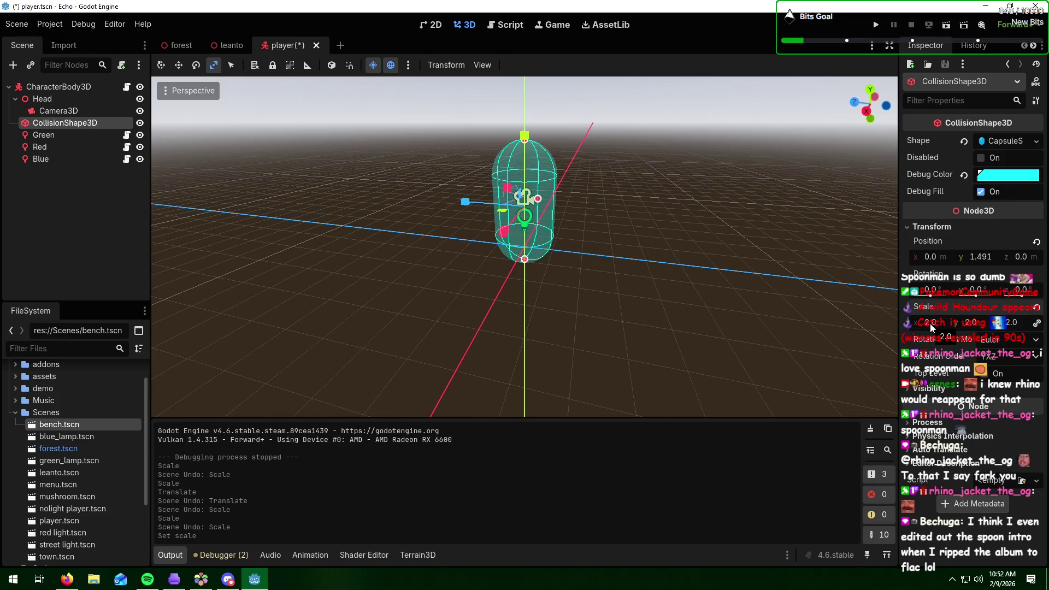
pyautogui.click(62, 108)
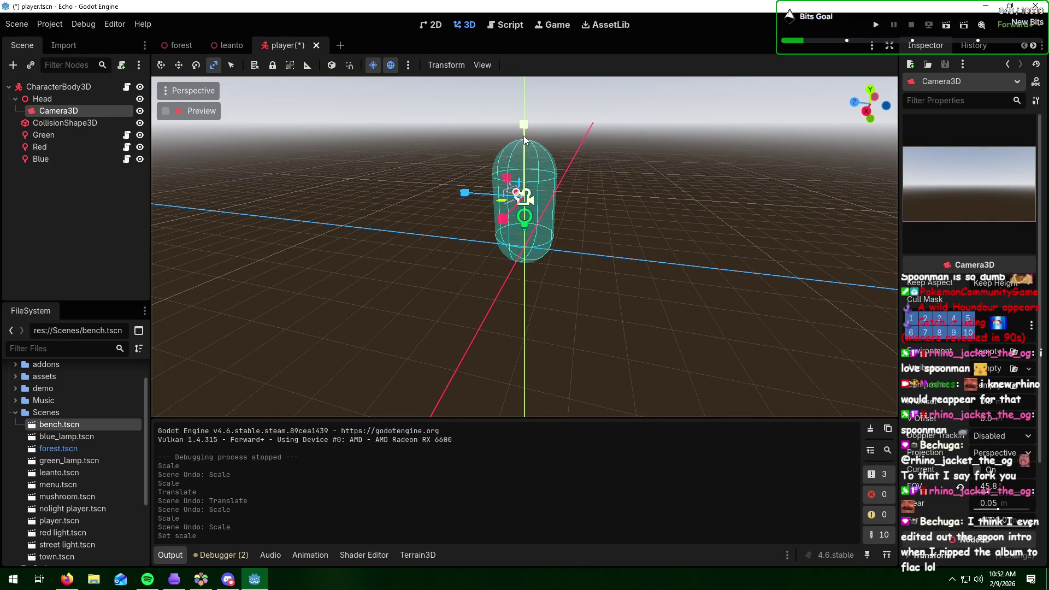
# - Raise the player camera along Y and shift it along Z inside the capsule
pyautogui.click(165, 65)
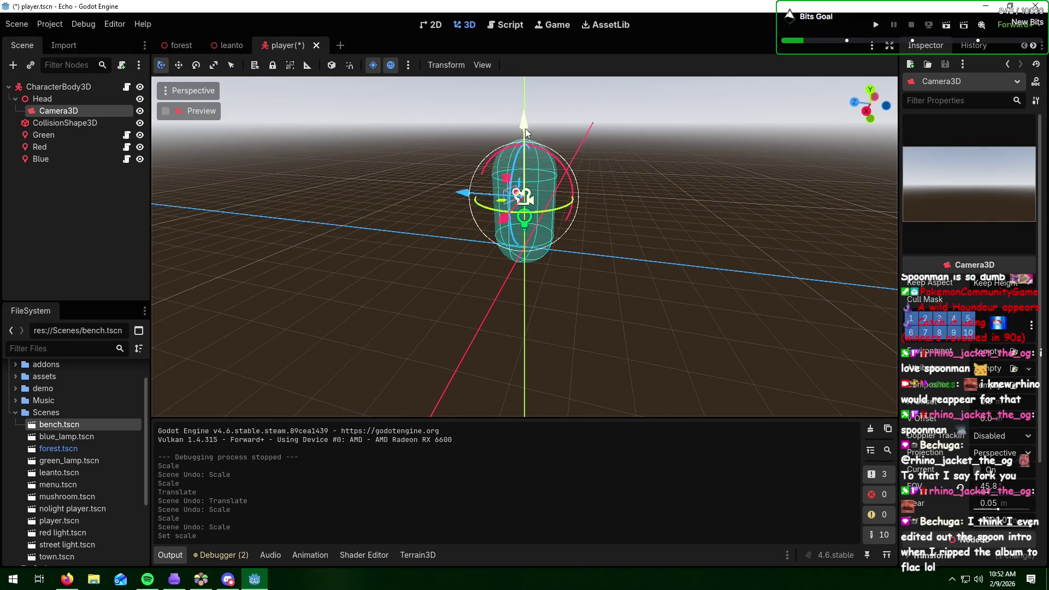
pyautogui.moveTo(524, 123); pyautogui.dragTo(521, 97)
pyautogui.moveTo(488, 198)
pyautogui.mouseDown()
pyautogui.moveTo(584, 189)
pyautogui.moveTo(551, 194)
pyautogui.mouseUp()
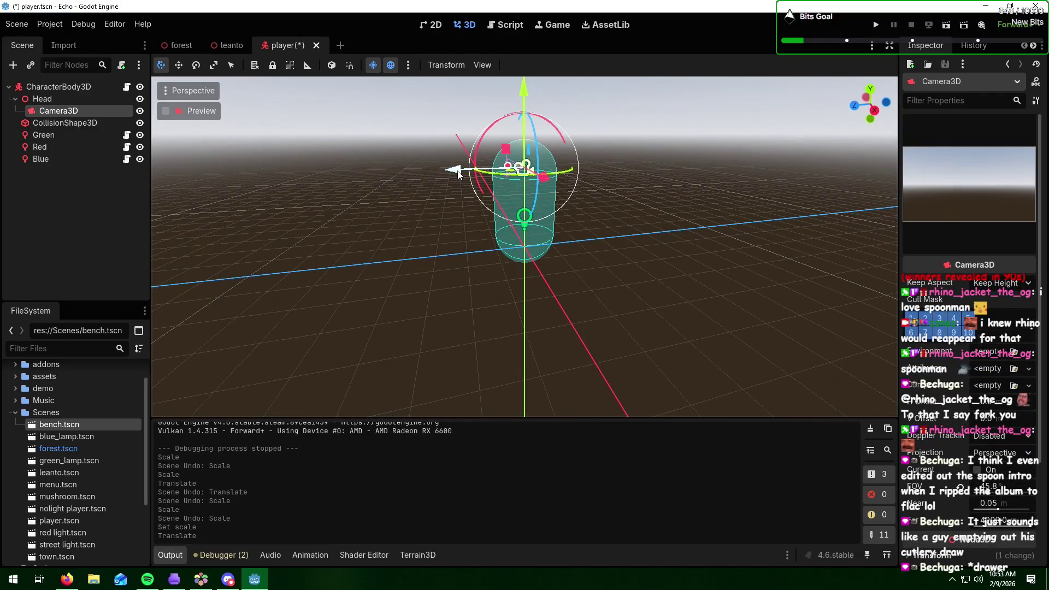
pyautogui.moveTo(453, 170); pyautogui.dragTo(438, 174)
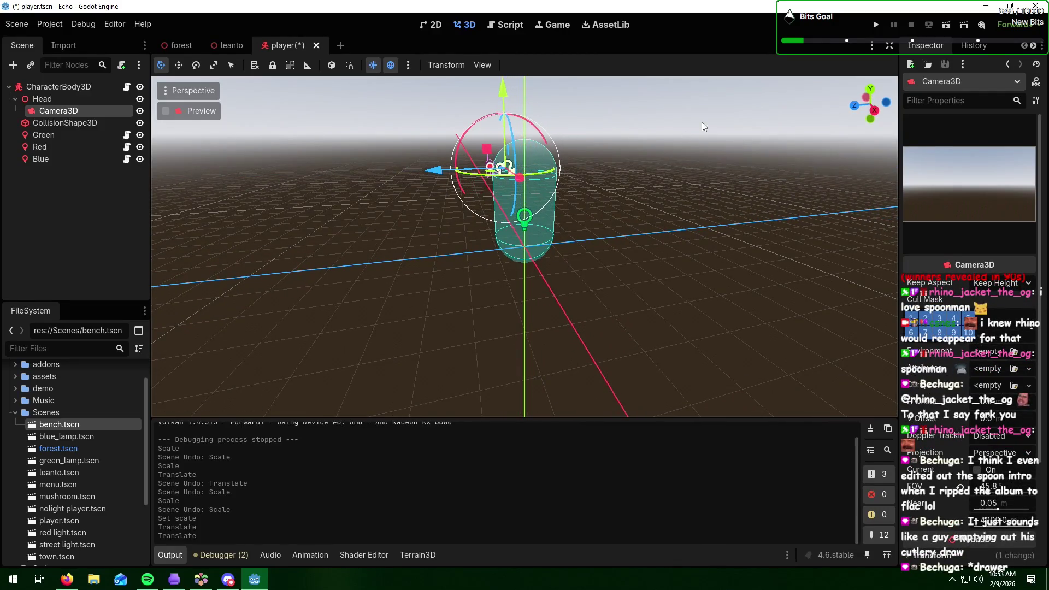
# - Save player.tscn and go back to the forest scene
pyautogui.click(17, 24)
pyautogui.click(63, 109)
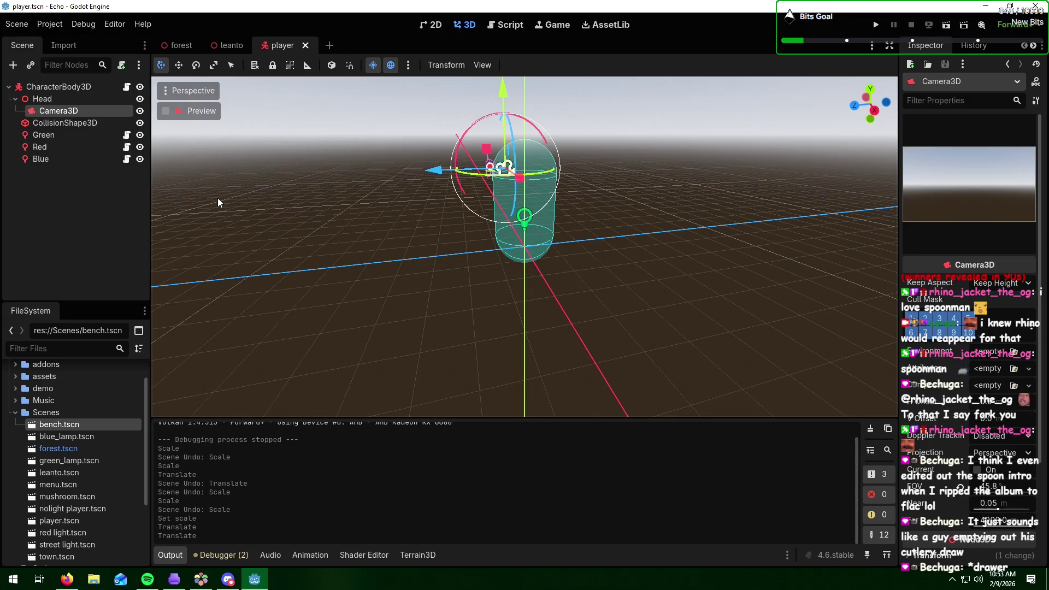
pyautogui.click(181, 44)
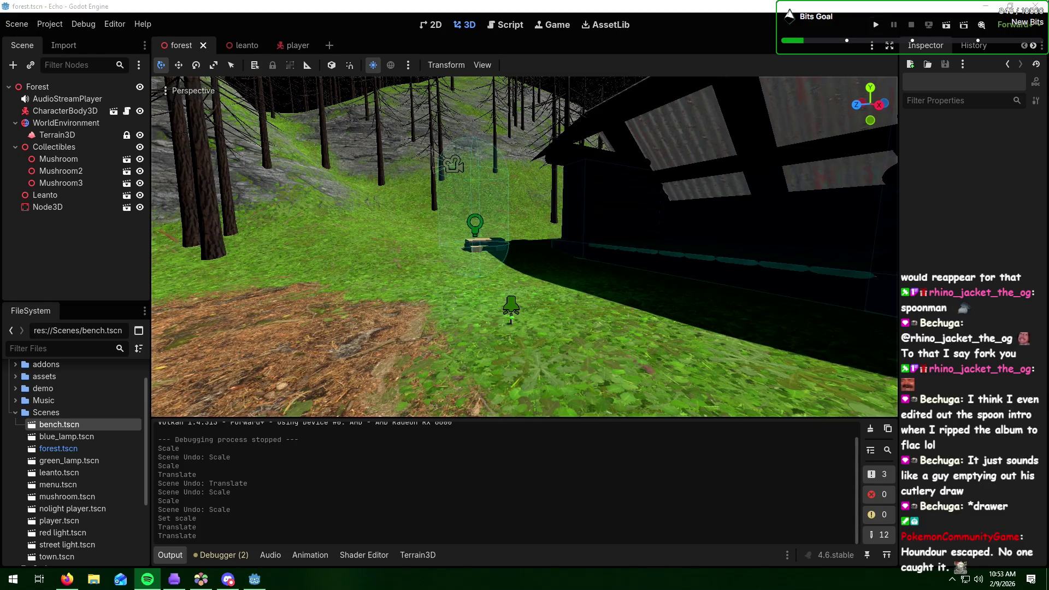
# - Run the forest game again in a maximised Echo (DEBUG) window, then close it
pyautogui.click(876, 25)
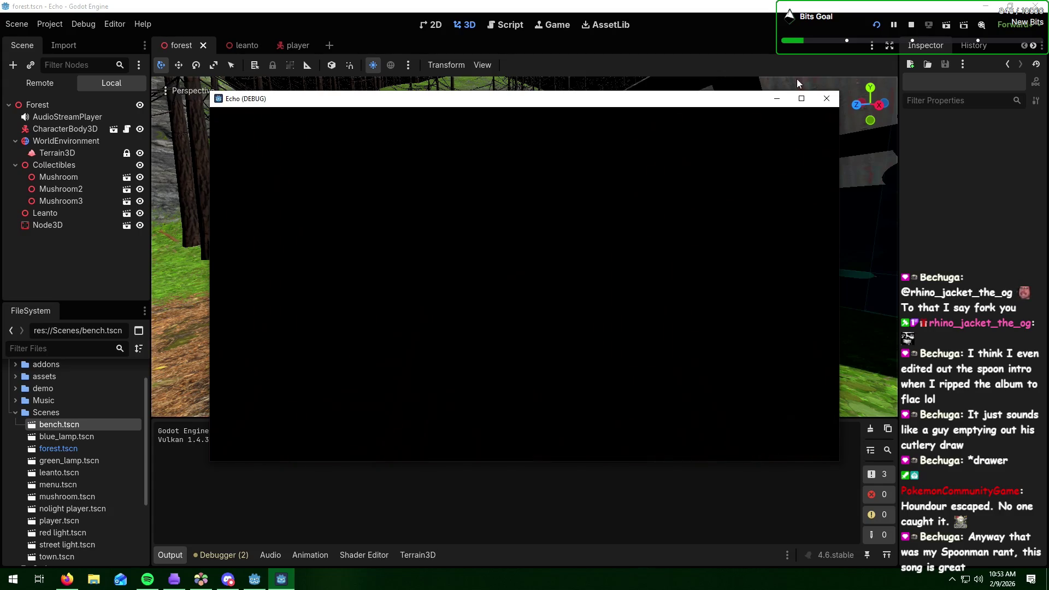
pyautogui.click(800, 99)
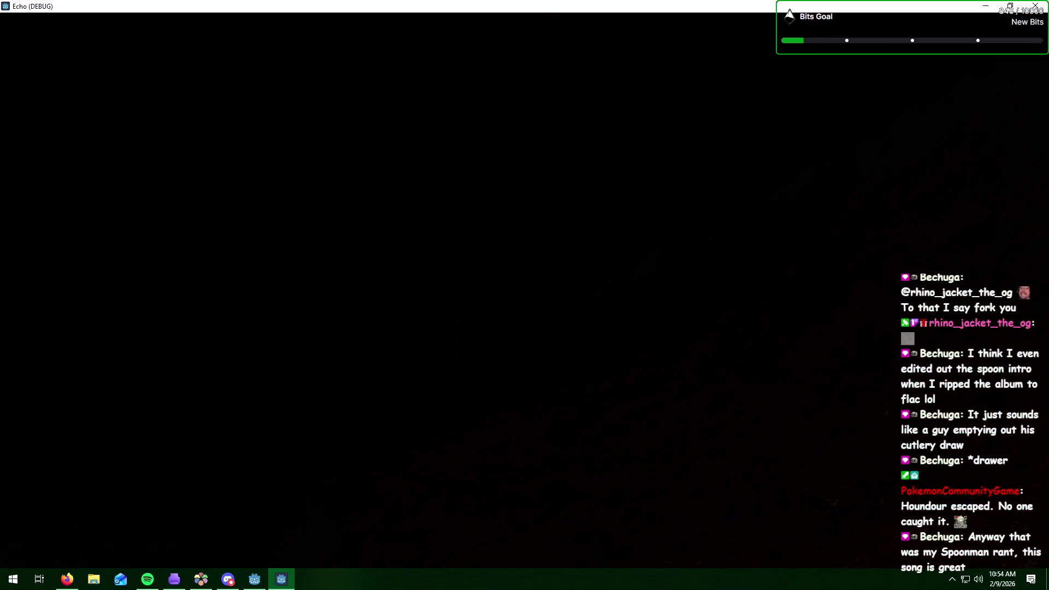
pyautogui.click(1034, 10)
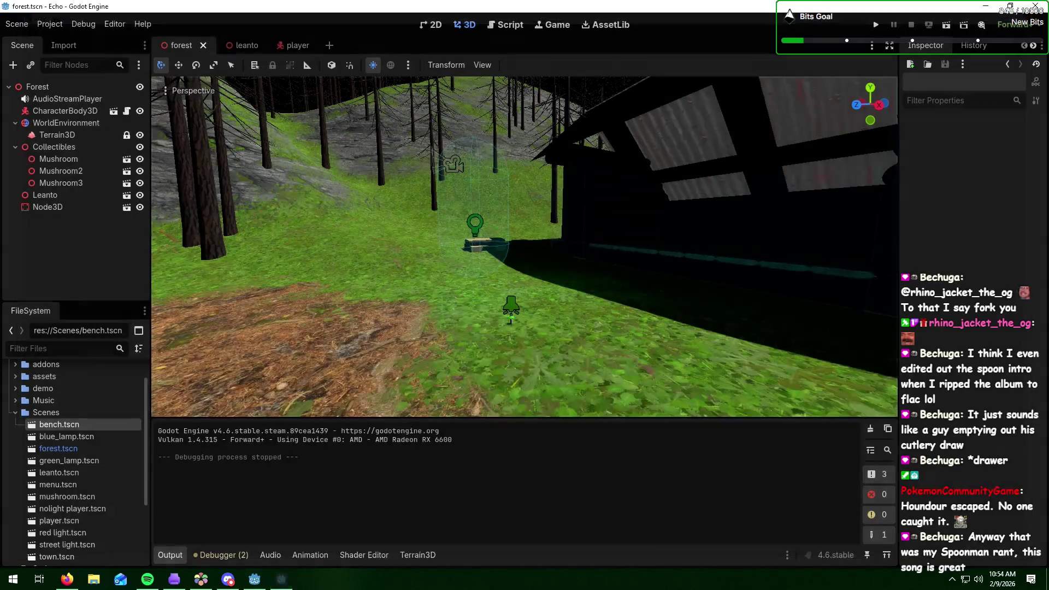
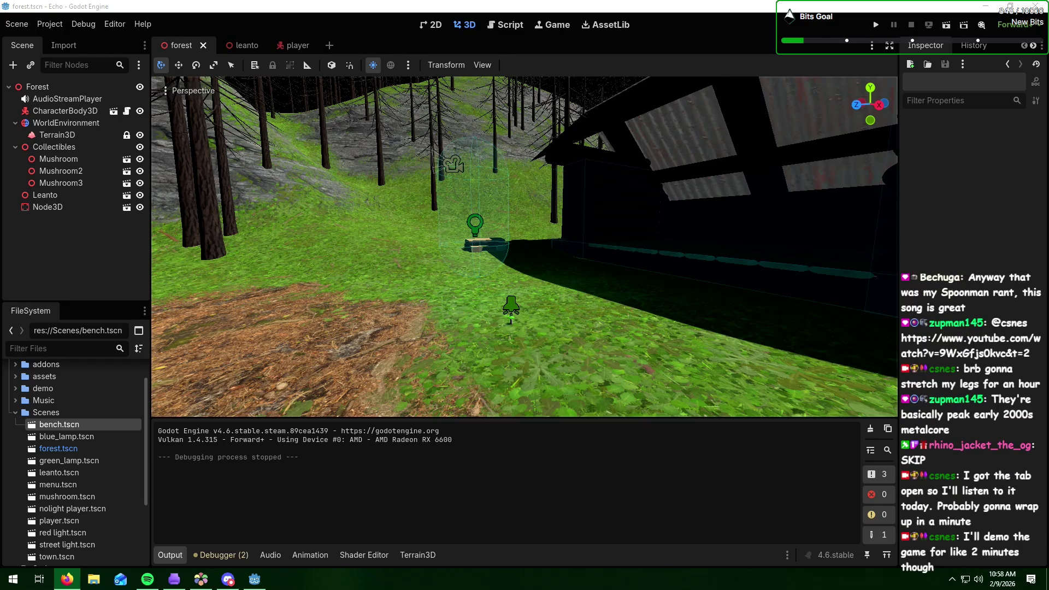
# - Run the Echo project and maximize its debug window to view the forest
pyautogui.hotkey('alt', 'Tab')
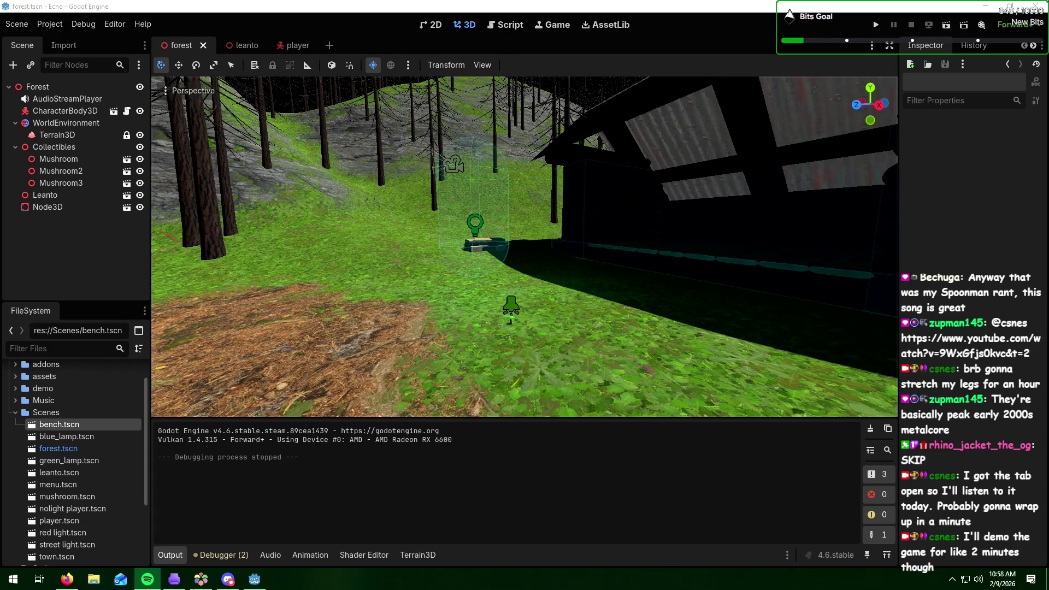
pyautogui.hotkey('alt', 'Tab')
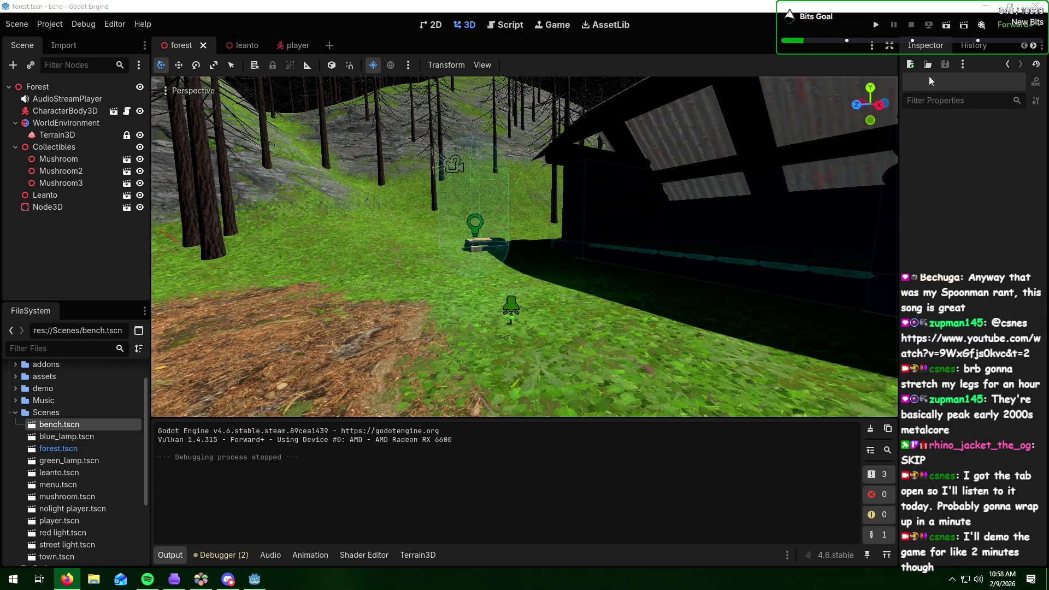
pyautogui.click(876, 25)
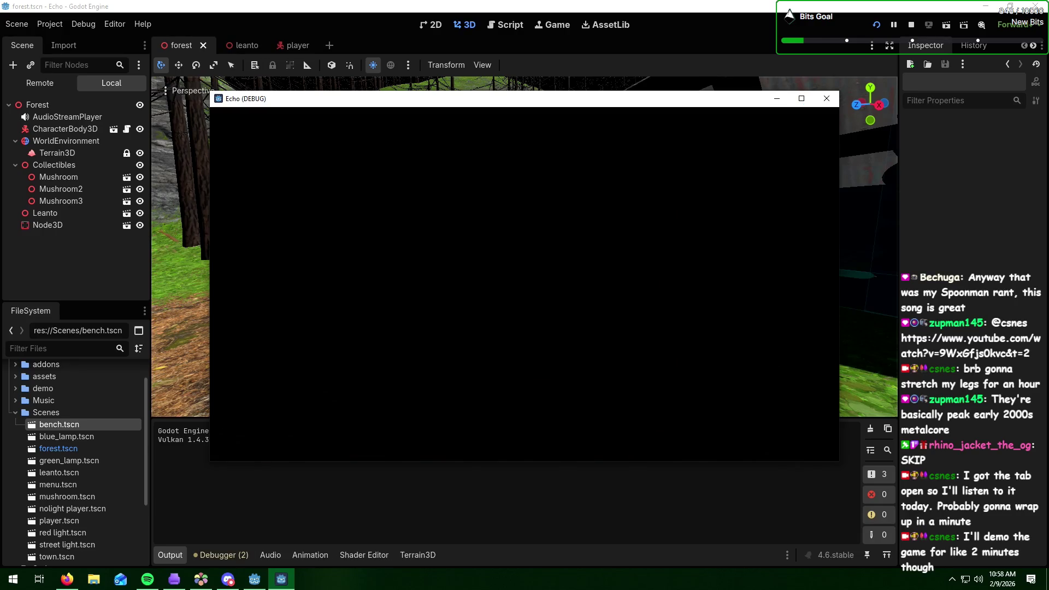
pyautogui.click(801, 98)
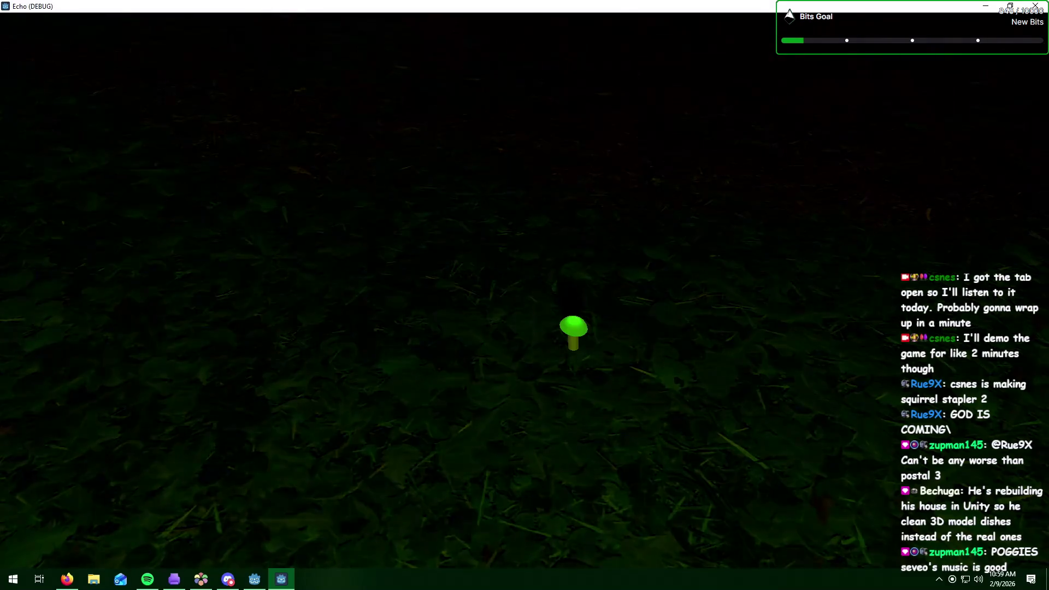
# - Walk the player backward through the forest, then close the Echo game window
pyautogui.press('s')
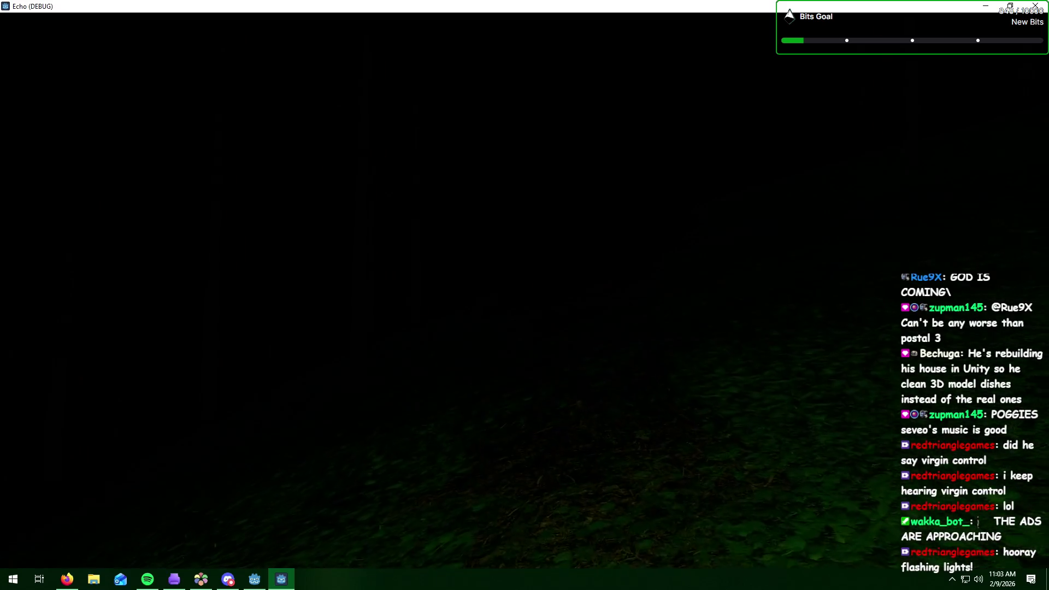
pyautogui.click(1034, 6)
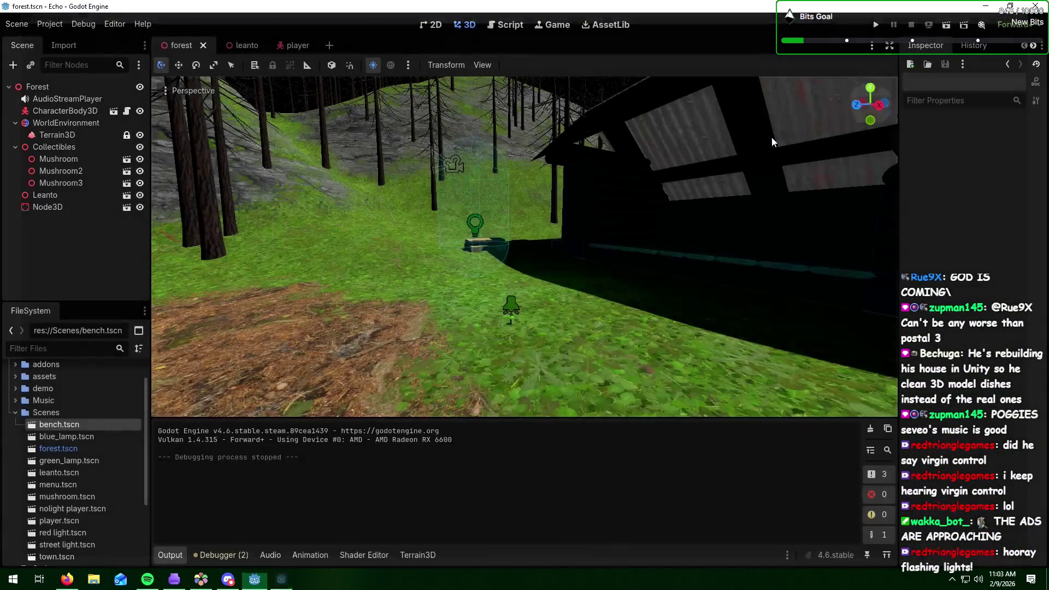
# - Change the player CharacterBody3D's Speed from 2.5 to 5.0, then save and relaunch
pyautogui.click(104, 111)
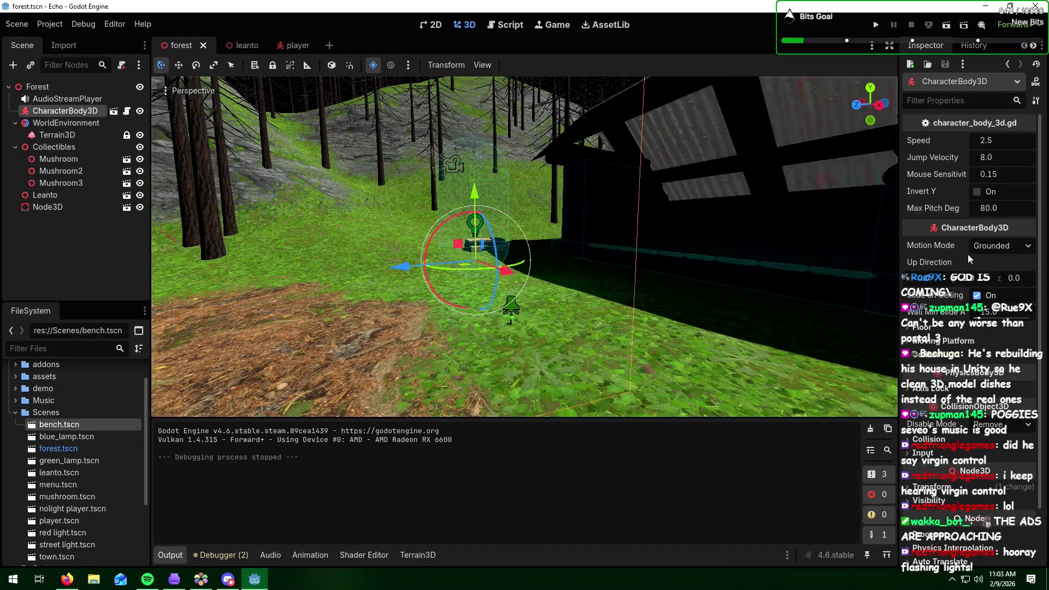
pyautogui.click(991, 141)
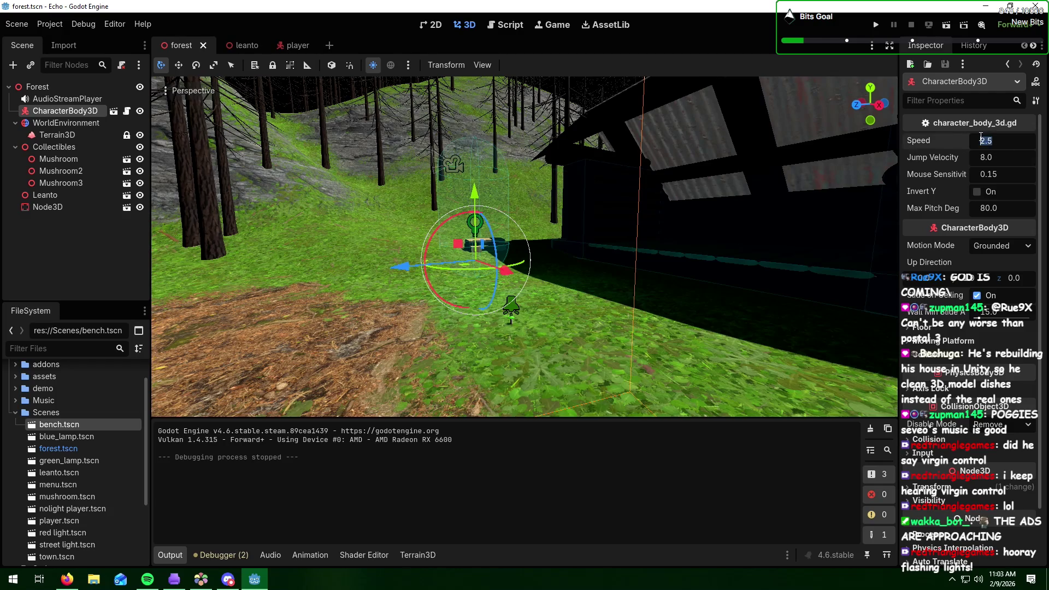
pyautogui.write('53.')
pyautogui.press('BackSpace')
pyautogui.press('BackSpace')
pyautogui.click(1004, 161)
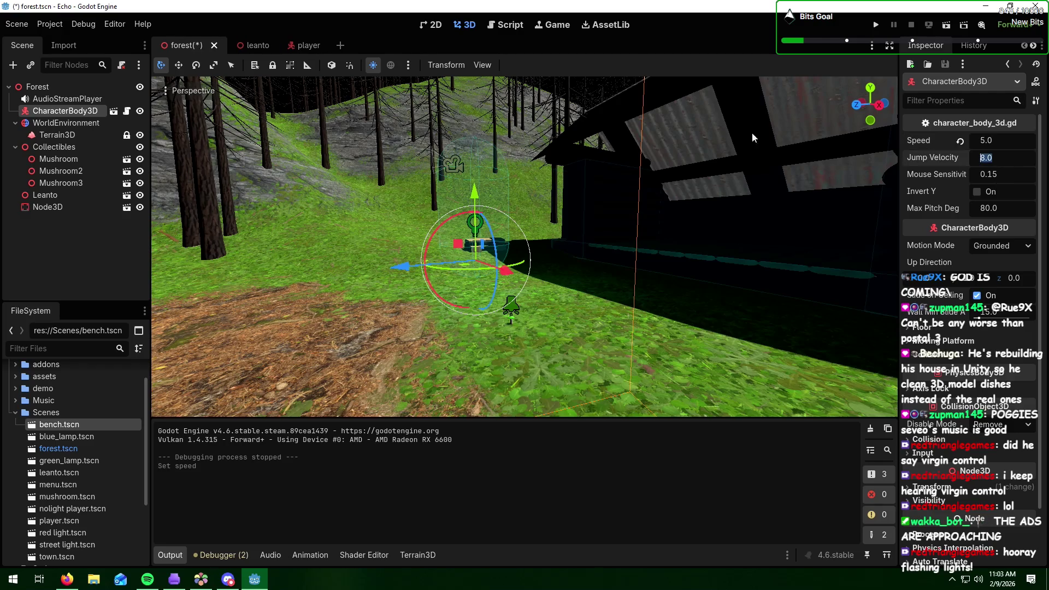
pyautogui.click(873, 25)
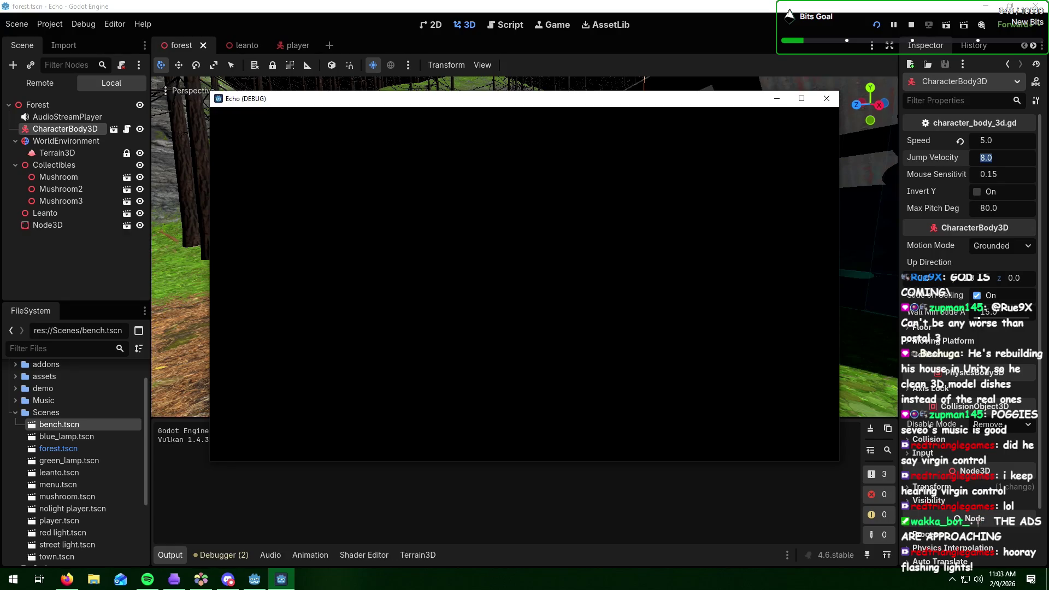
# - Maximize the relaunched Echo (DEBUG) window so it fills the screen
pyautogui.click(801, 99)
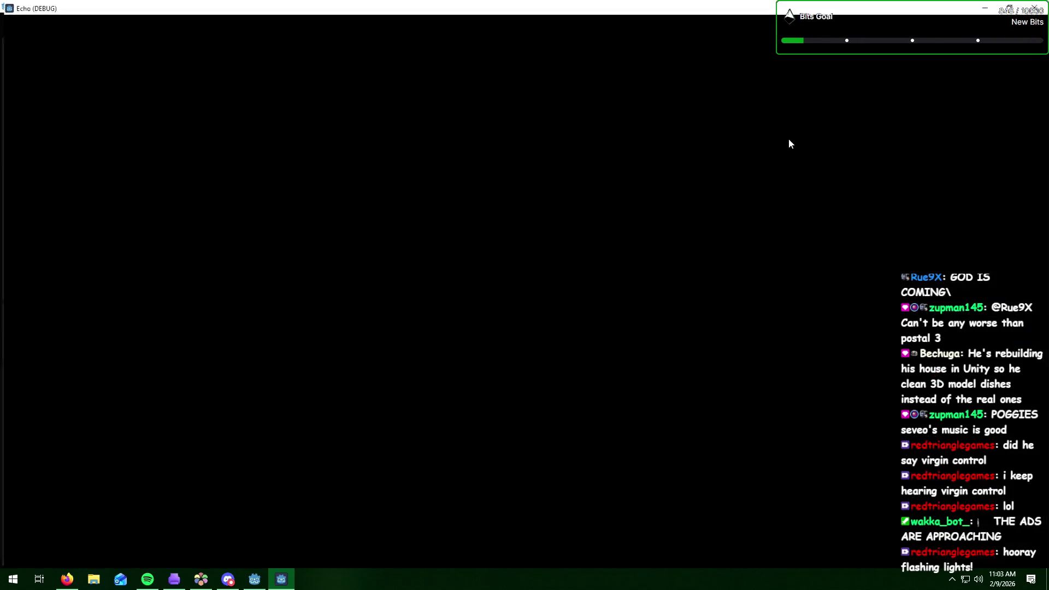